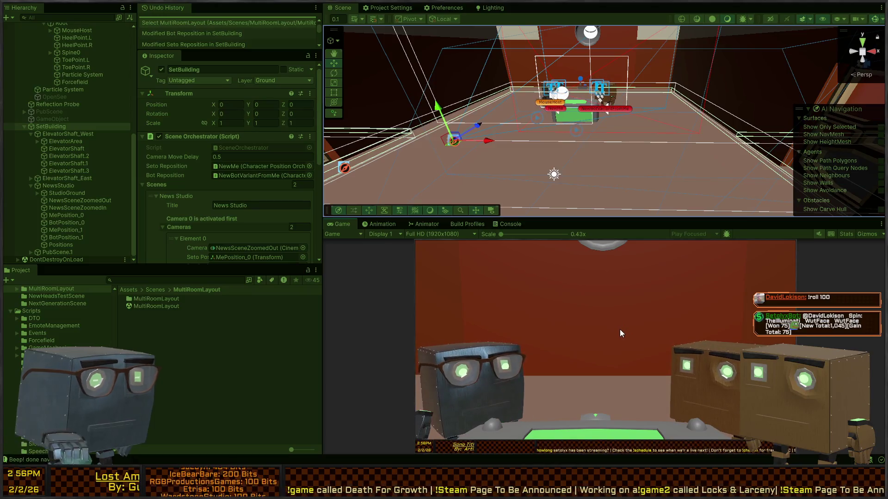
Exit Play Mode, look over SceneOrchestrator.cs in Visual Studio, and come back to Unity
{"action": "key", "text": "ctrl+p"}
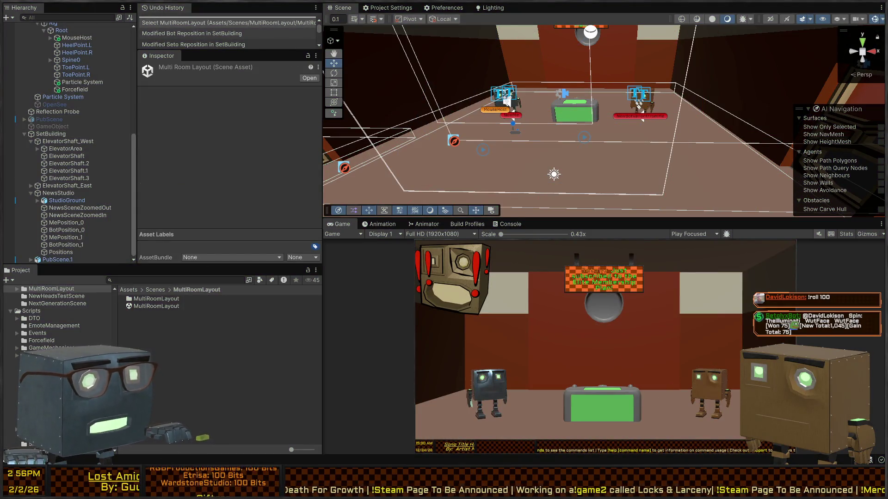
{"action": "key", "text": "alt+Tab"}
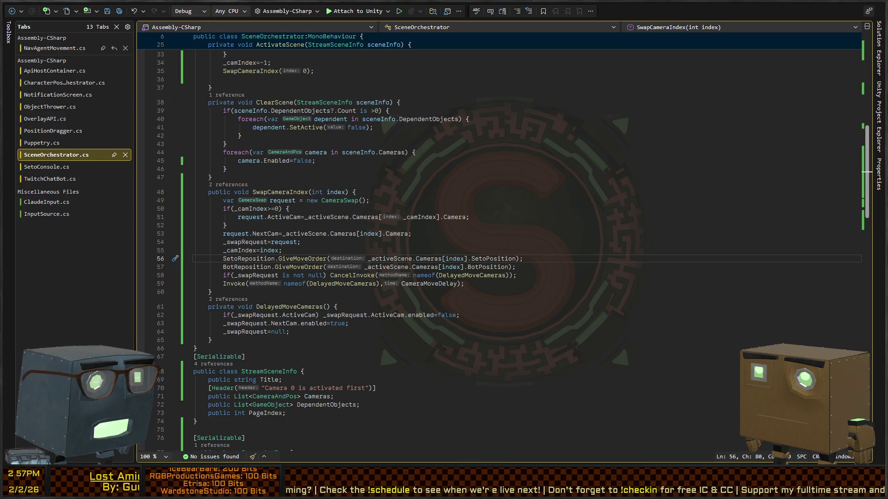
{"action": "key", "text": "alt+Tab"}
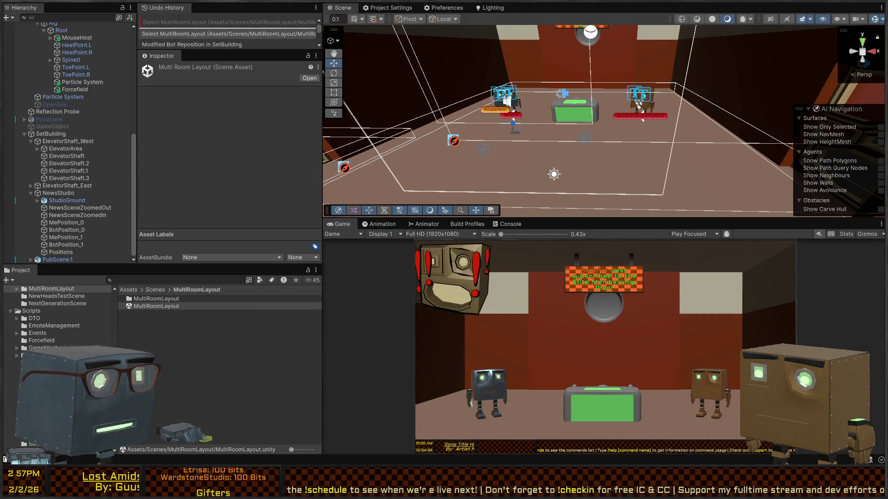
Drag the NewBotVariantFromMe bot to a new floor spot and give it an empty child object
{"action": "left_click_drag", "start_coordinate": [550, 187], "coordinate": [567, 107]}
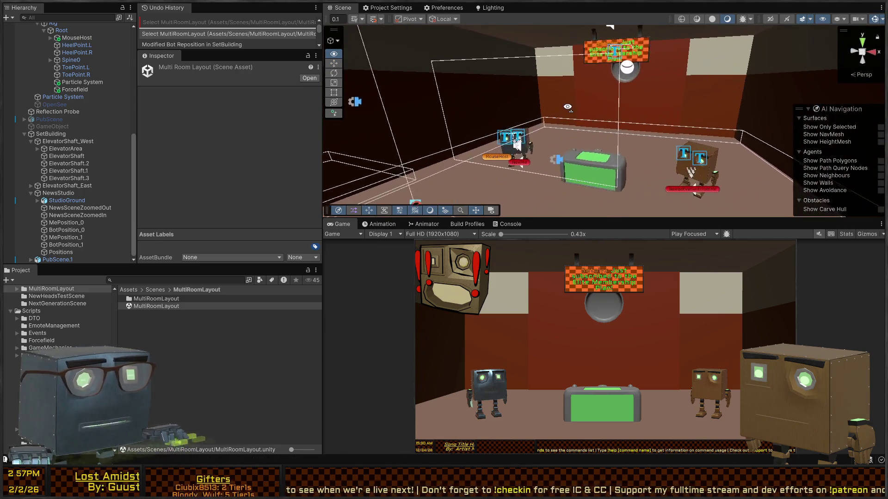
{"action": "scroll", "coordinate": [615, 134], "scroll_direction": "up", "scroll_amount": 5}
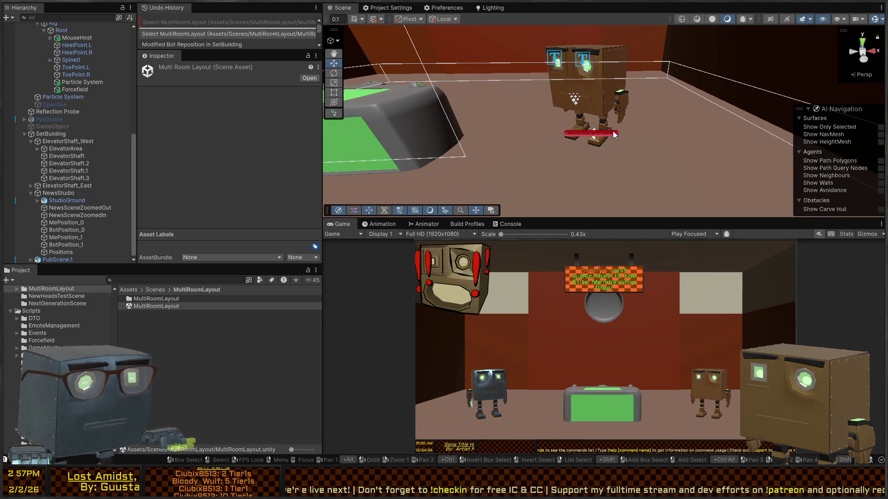
{"action": "left_click", "coordinate": [615, 134]}
{"action": "scroll", "coordinate": [612, 132], "scroll_direction": "down", "scroll_amount": 3}
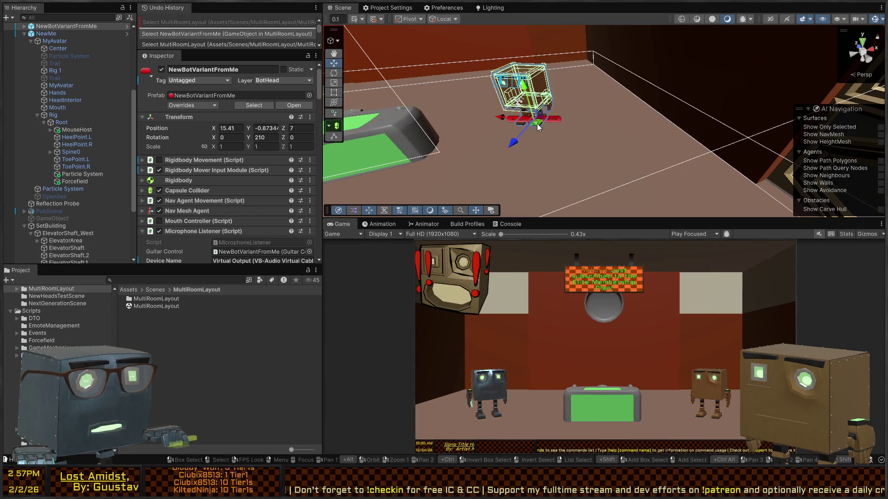
{"action": "mouse_move", "coordinate": [537, 124]}
{"action": "left_mouse_down"}
{"action": "mouse_move", "coordinate": [731, 185]}
{"action": "mouse_move", "coordinate": [548, 138]}
{"action": "mouse_move", "coordinate": [570, 101]}
{"action": "mouse_move", "coordinate": [553, 107]}
{"action": "left_mouse_up"}
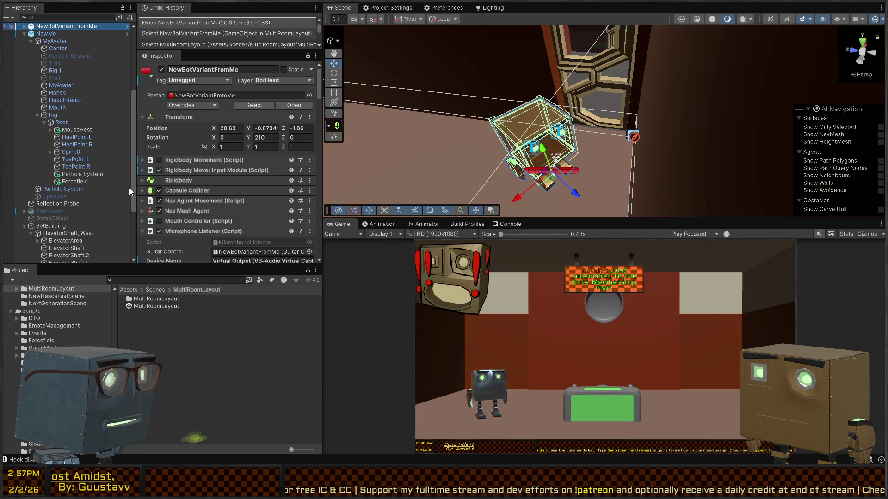
{"action": "key", "text": "alt+shift+n"}
{"action": "left_click", "coordinate": [51, 27]}
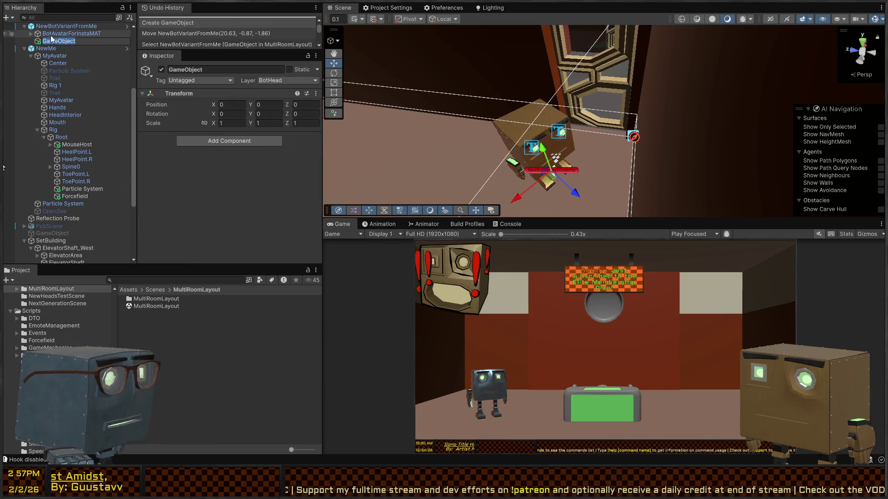
Undo the empty child and the bot's move, then switch to SceneOrchestrator.cs in Visual Studio
{"action": "key", "text": "ctrl+z"}
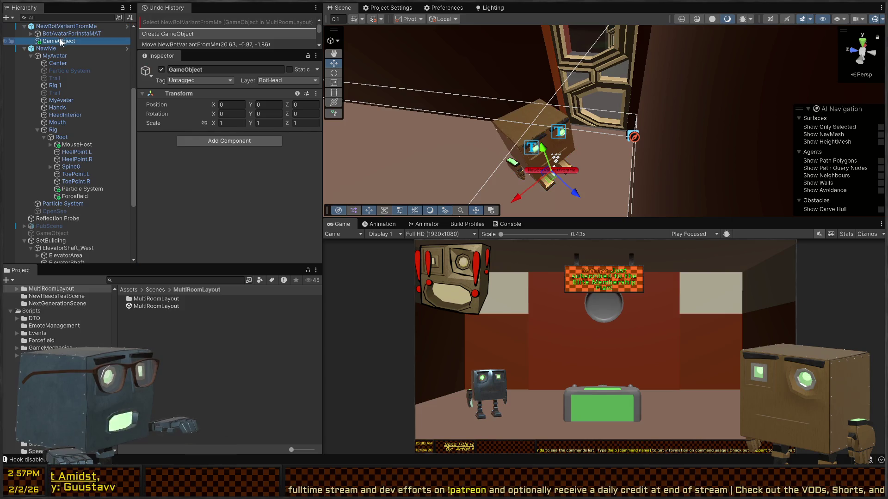
{"action": "key", "text": "ctrl+z"}
{"action": "mouse_move", "coordinate": [612, 139]}
{"action": "left_mouse_down"}
{"action": "mouse_move", "coordinate": [498, 120]}
{"action": "mouse_move", "coordinate": [566, 90]}
{"action": "mouse_move", "coordinate": [555, 107]}
{"action": "mouse_move", "coordinate": [569, 135]}
{"action": "left_mouse_up"}
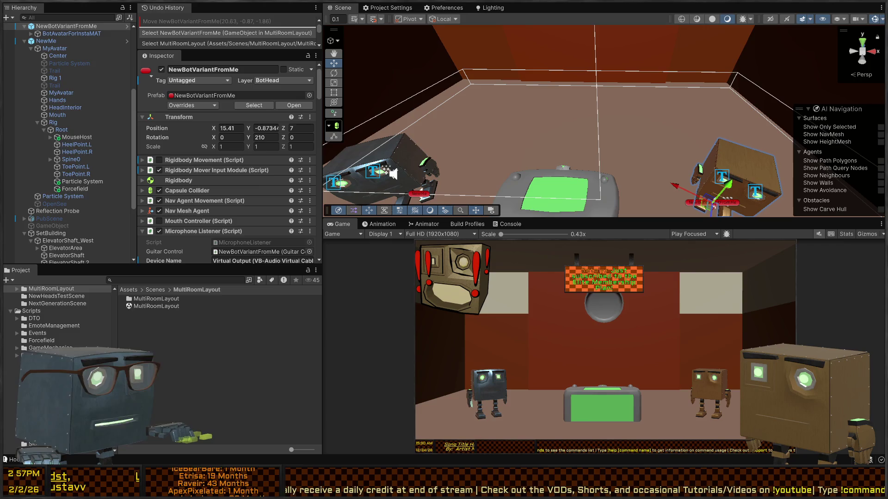
{"action": "key", "text": "alt+Tab"}
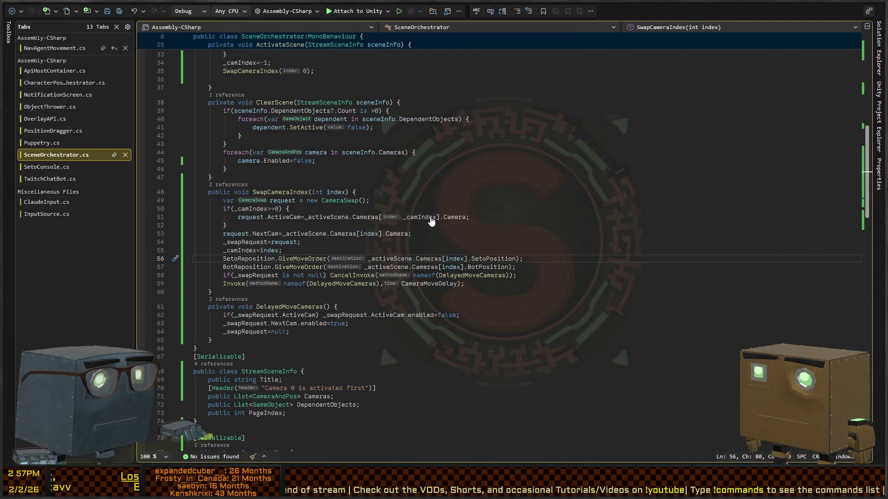
In CharacterPositionOrchestrator.cs, add 'yield return new WaitForFixedUpdate();' after line 17, then test in Unity
{"action": "key", "text": "ctrl+minus"}
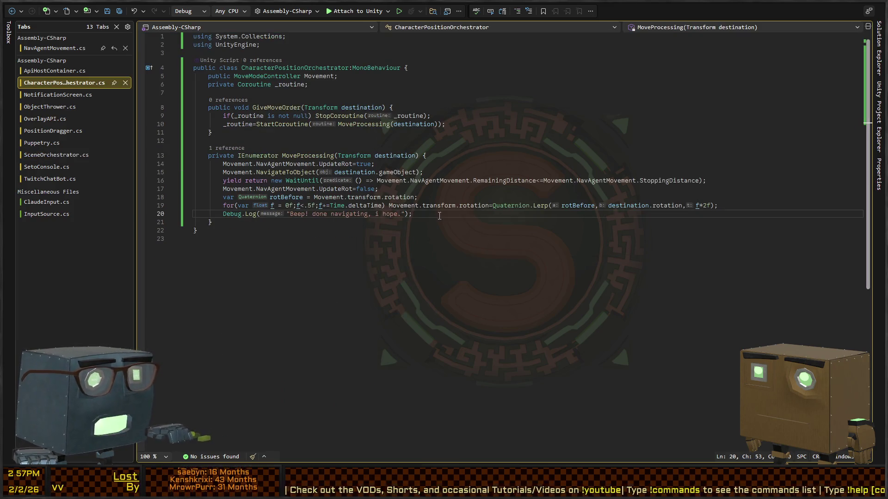
{"action": "left_click", "coordinate": [382, 188]}
{"action": "key", "text": "Return"}
{"action": "type", "text": "yield return n"}
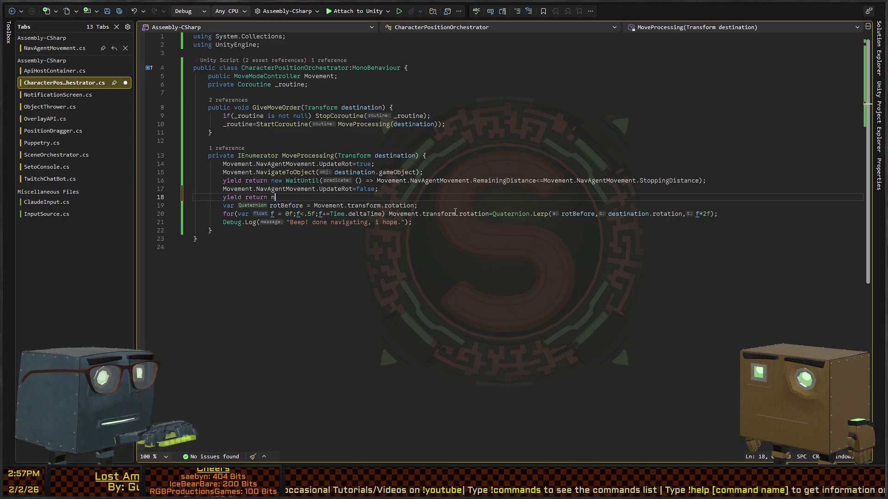
{"action": "type", "text": "ew Wai"}
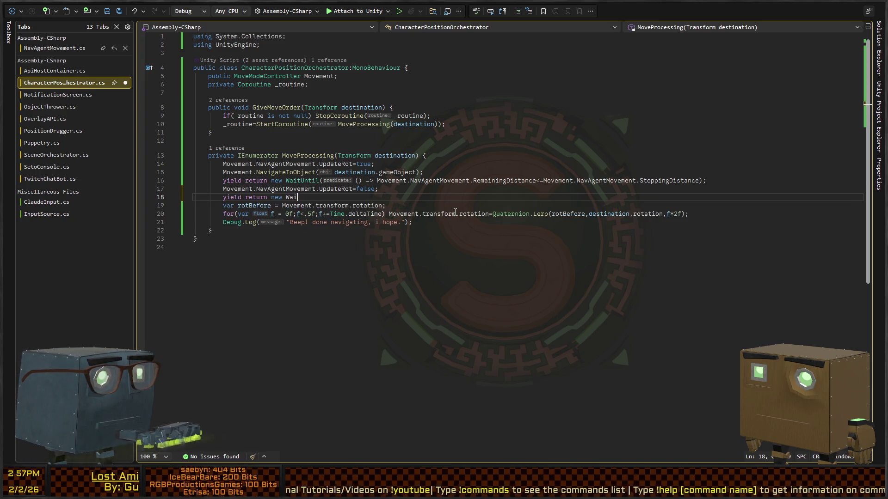
{"action": "type", "text": "tForFixedUpd"}
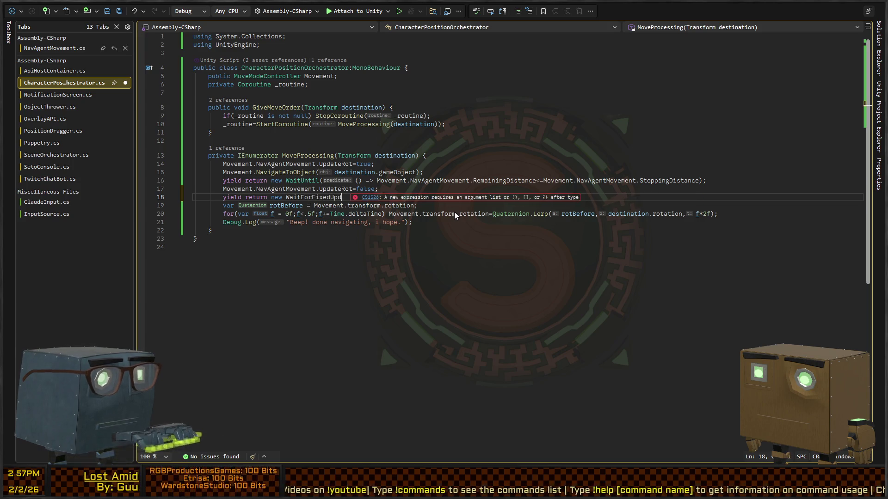
{"action": "type", "text": "ate();"}
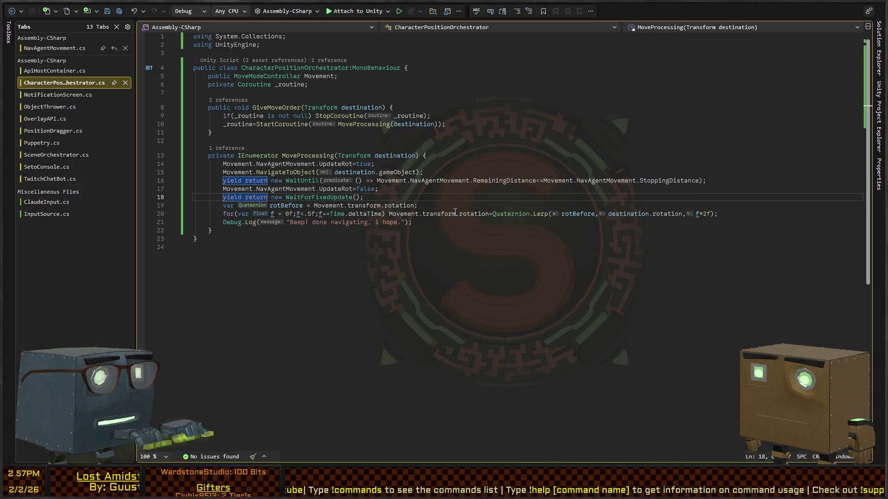
{"action": "key", "text": "alt+Tab"}
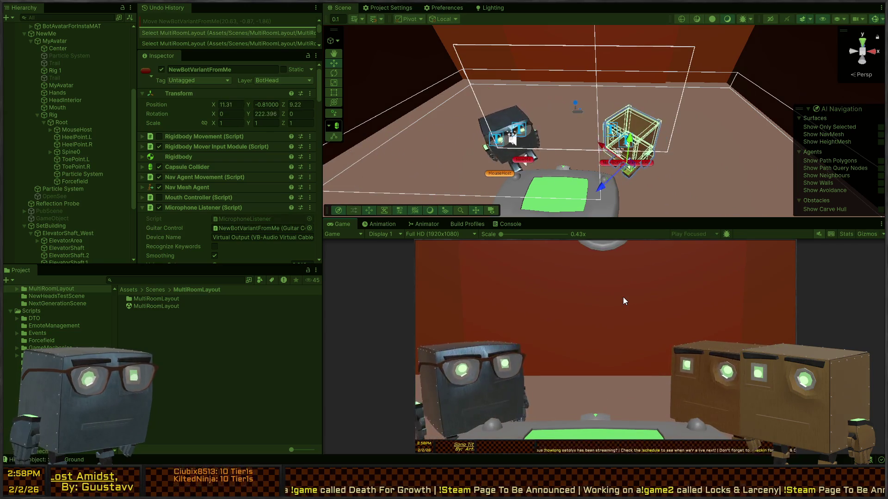
Stop Play Mode and try a new loop bound on line 20, reverting it to .5f
{"action": "key", "text": "ctrl+p"}
{"action": "key", "text": "alt+Tab"}
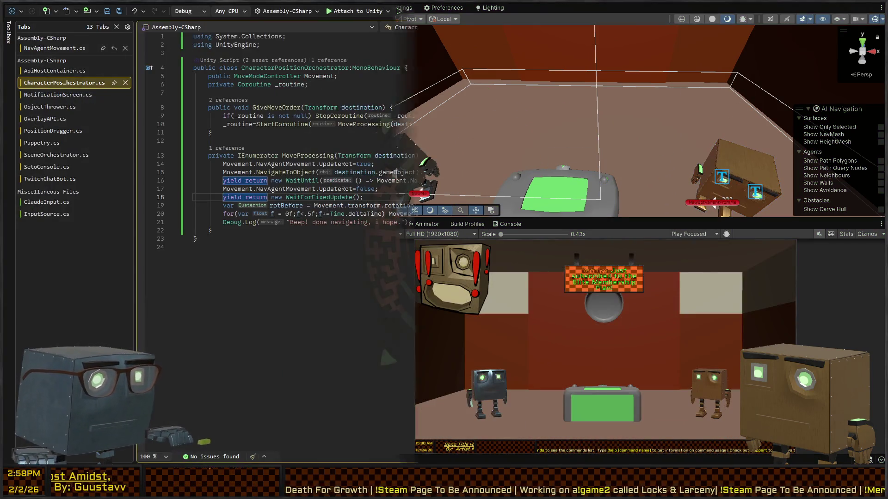
{"action": "left_click", "coordinate": [311, 215]}
{"action": "key", "text": "BackSpace"}
{"action": "key", "text": "BackSpace"}
{"action": "type", "text": "1f;f"}
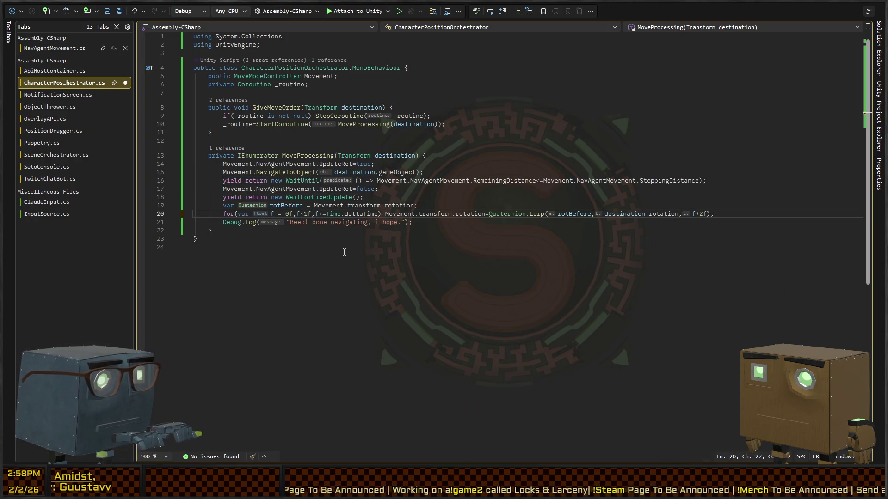
{"action": "type", "text": "+="}
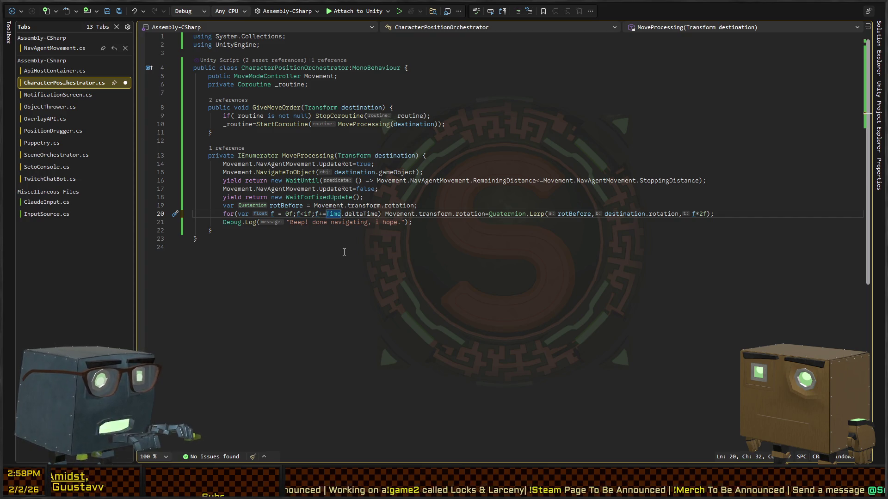
{"action": "key", "text": "ctrl+z"}
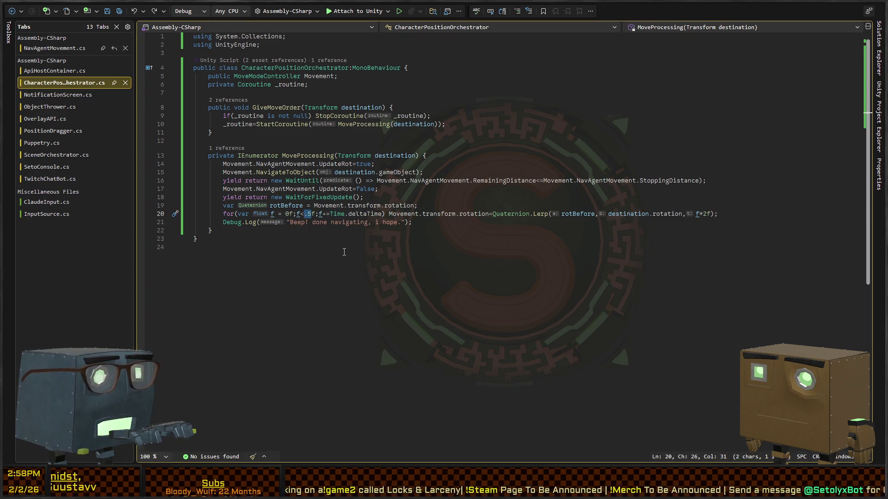
Brace line 20's rotation statement, add 'yield return null;', save, and return to Unity
{"action": "key", "text": "End"}
{"action": "key", "text": "Left"}
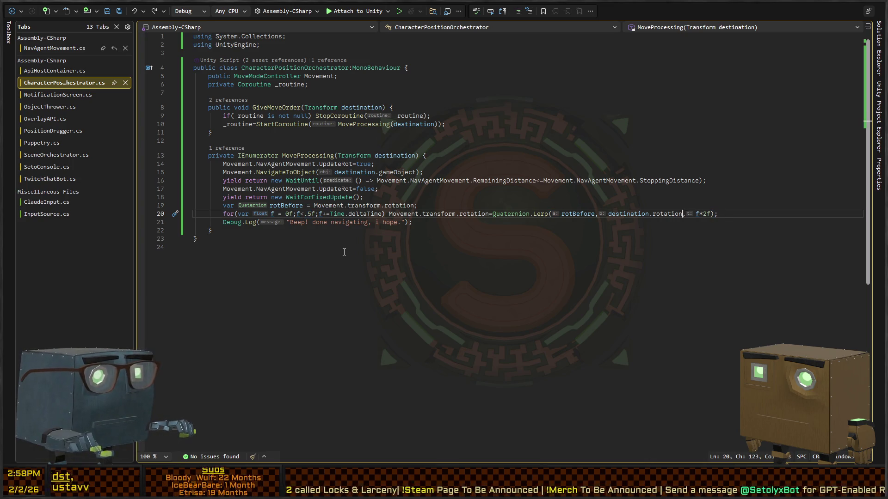
{"action": "key", "text": "ctrl+Left"}
{"action": "key", "text": "ctrl+Left"}
{"action": "key", "text": "ctrl+Left"}
{"action": "key", "text": "shift+End"}
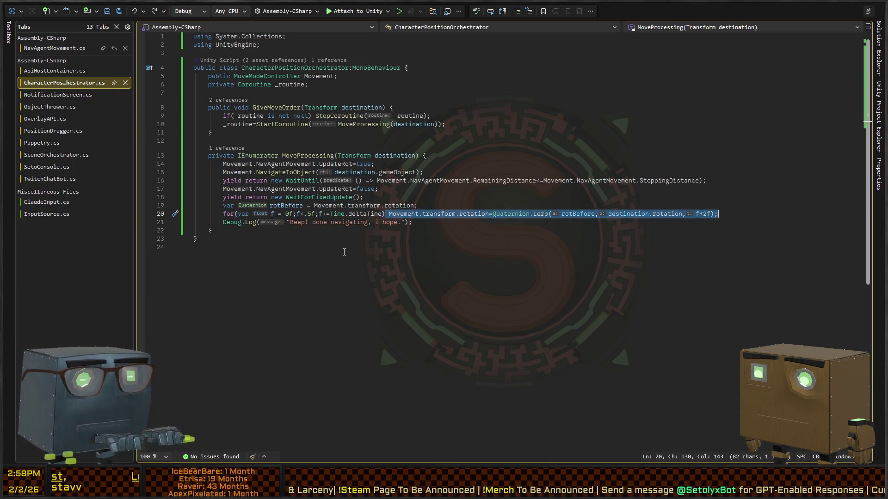
{"action": "type", "text": "{"}
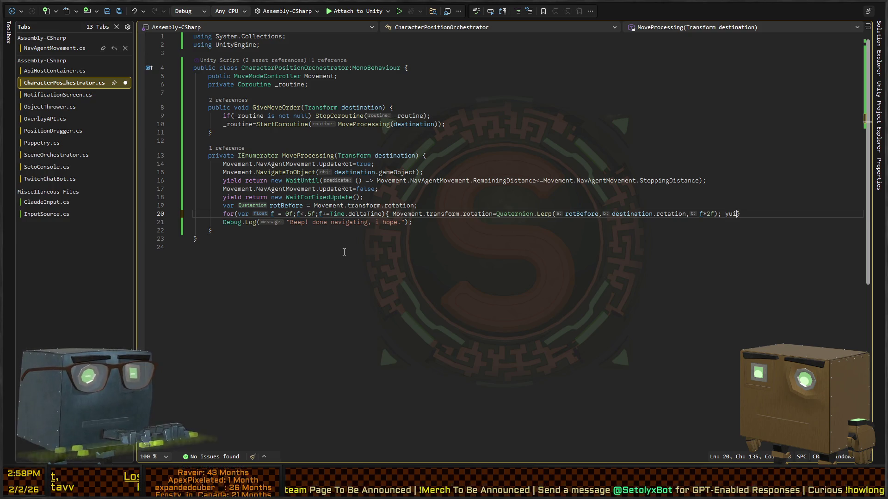
{"action": "key", "text": "BackSpace"}
{"action": "key", "text": "BackSpace"}
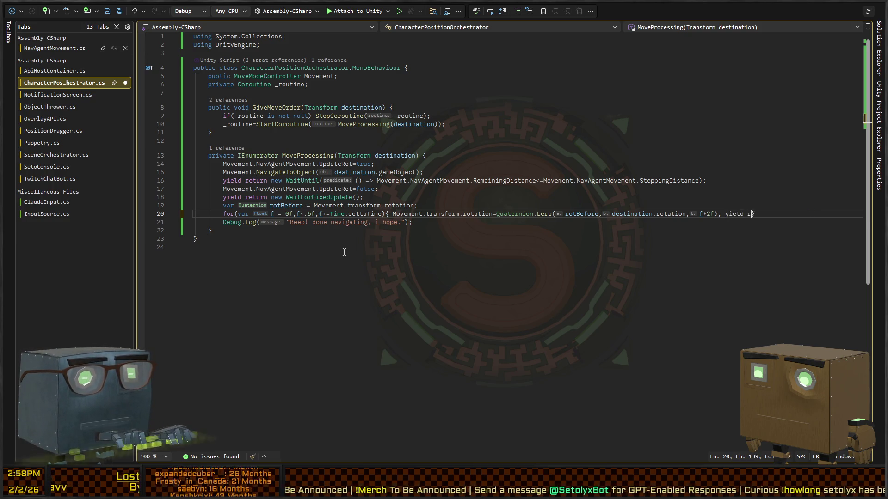
{"action": "type", "text": "eturn nu"}
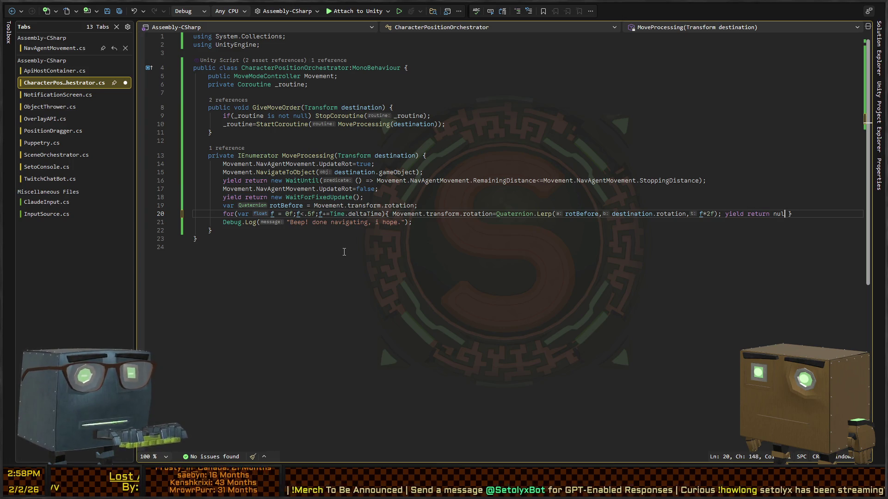
{"action": "type", "text": "ll;"}
{"action": "key", "text": "ctrl+s"}
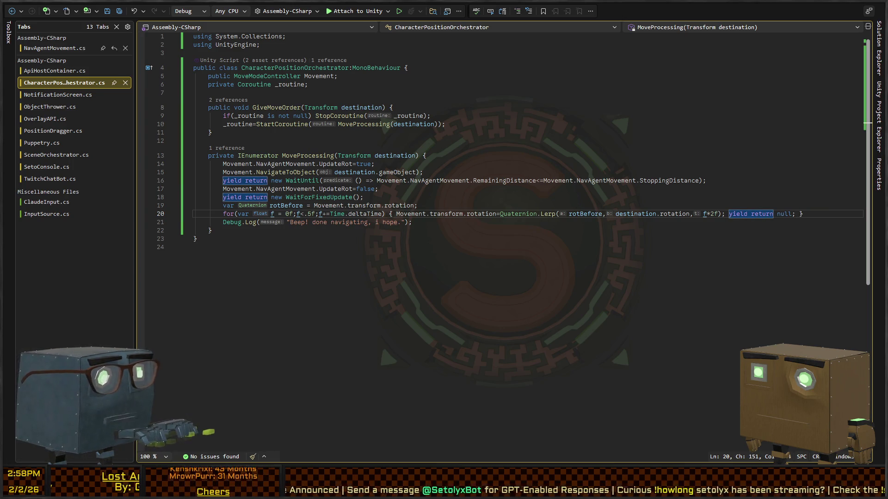
{"action": "key", "text": "alt+Tab"}
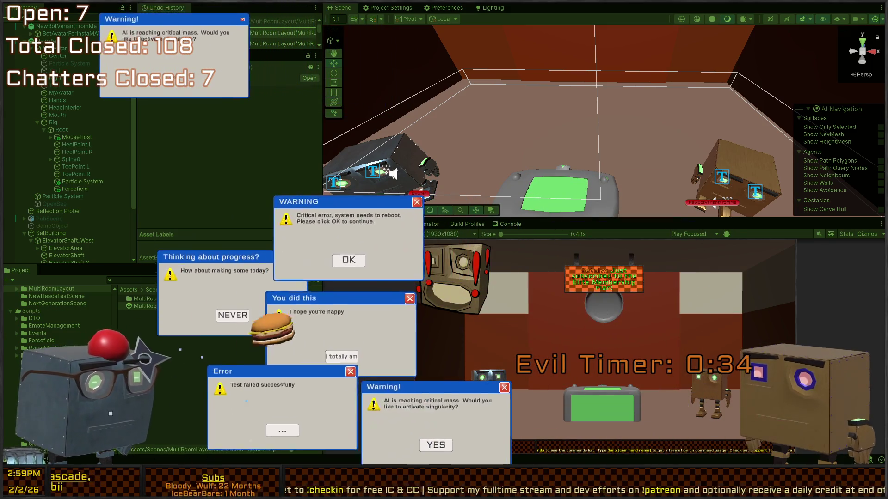
Close the Game view's joke popups: Error, WARNING, Get rekt!, Oh no!, broken-streak and others
{"action": "left_click", "coordinate": [544, 327]}
{"action": "left_click", "coordinate": [544, 327]}
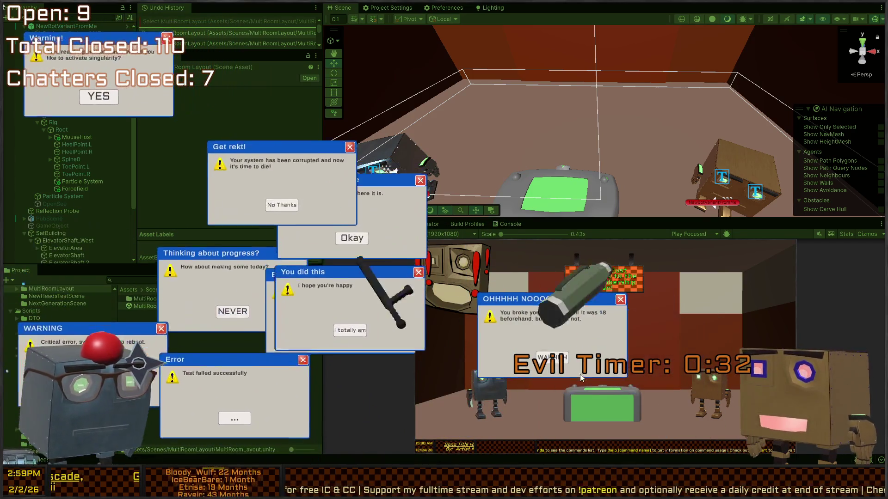
{"action": "left_click", "coordinate": [544, 327]}
{"action": "left_click", "coordinate": [538, 322]}
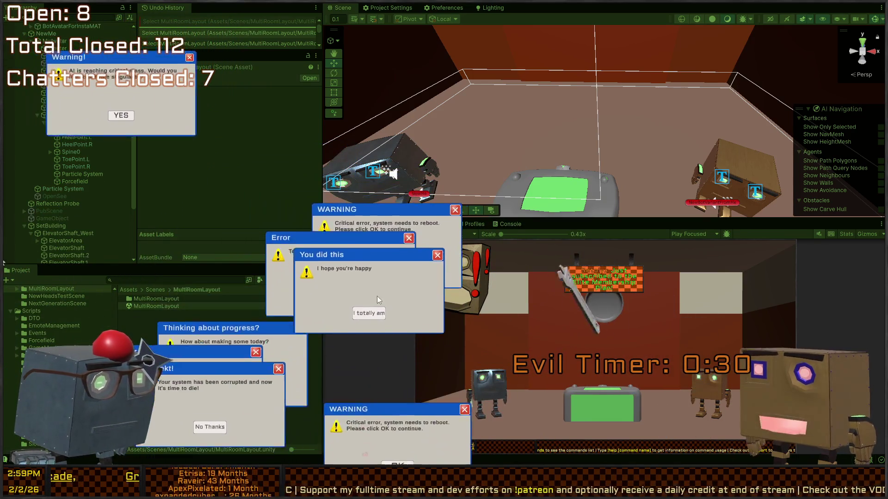
{"action": "left_click", "coordinate": [350, 277]}
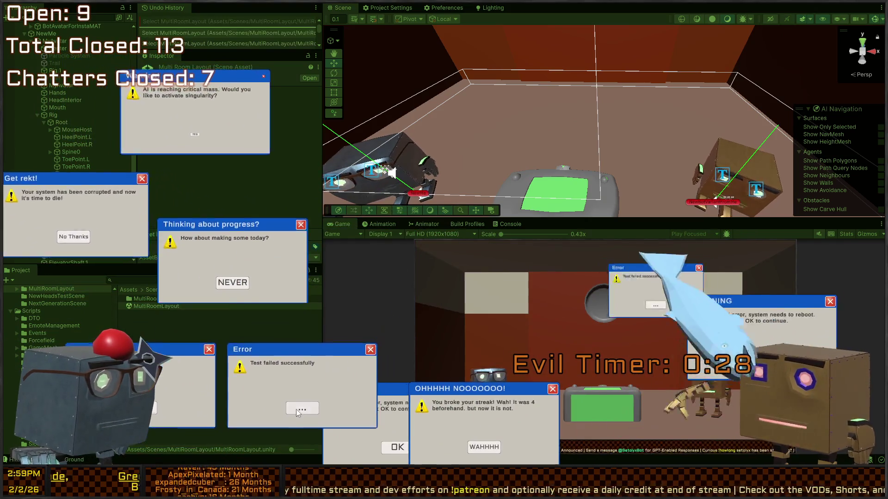
{"action": "left_click", "coordinate": [296, 409]}
{"action": "left_click", "coordinate": [538, 437]}
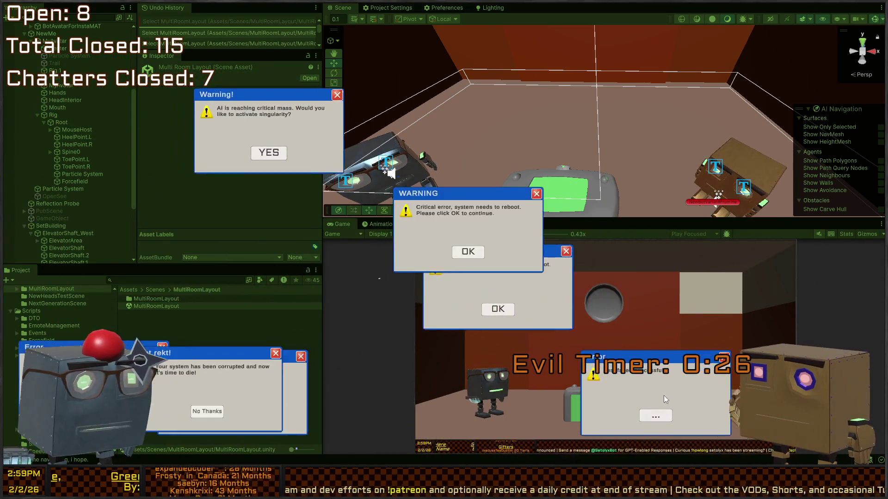
{"action": "left_click", "coordinate": [656, 392]}
{"action": "left_click", "coordinate": [539, 96]}
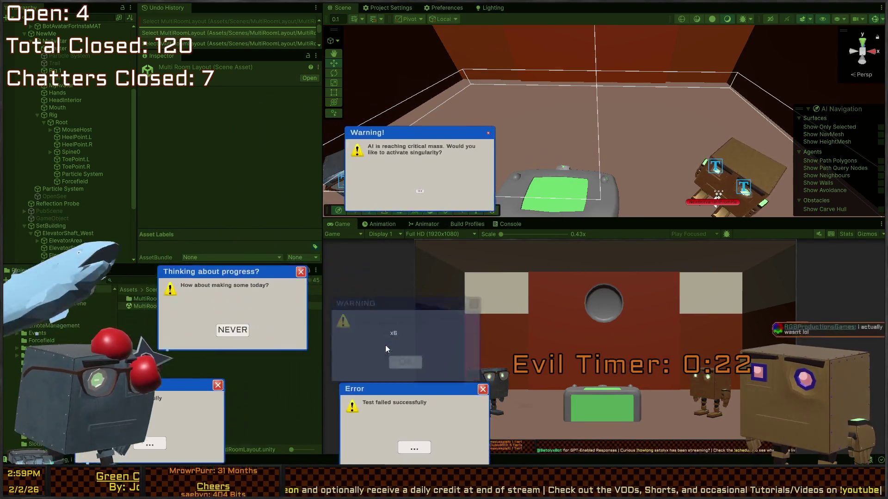
{"action": "left_click", "coordinate": [440, 195]}
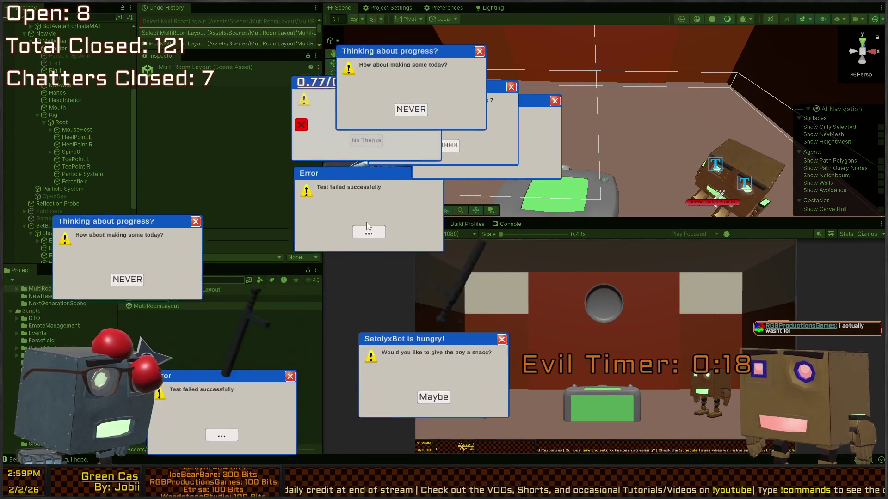
{"action": "left_click", "coordinate": [367, 231]}
{"action": "left_click", "coordinate": [238, 245]}
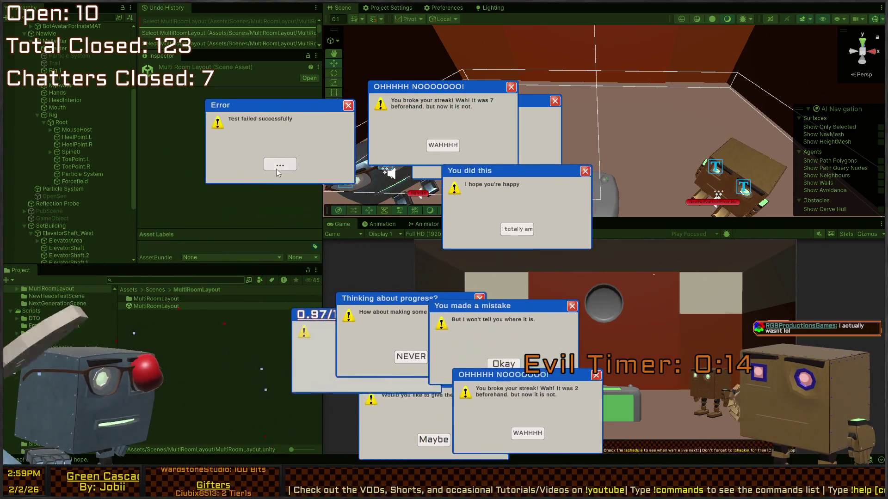
{"action": "left_click", "coordinate": [276, 163]}
{"action": "left_click", "coordinate": [444, 144]}
{"action": "left_click", "coordinate": [655, 313]}
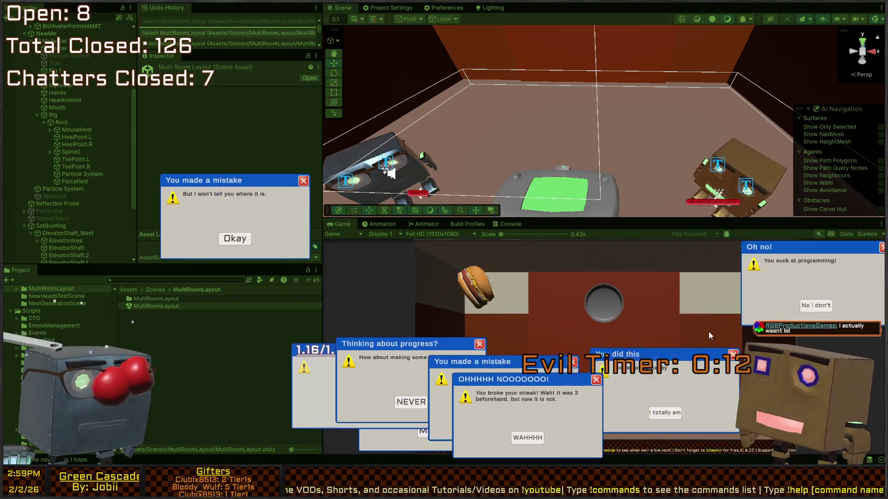
{"action": "left_click", "coordinate": [614, 238]}
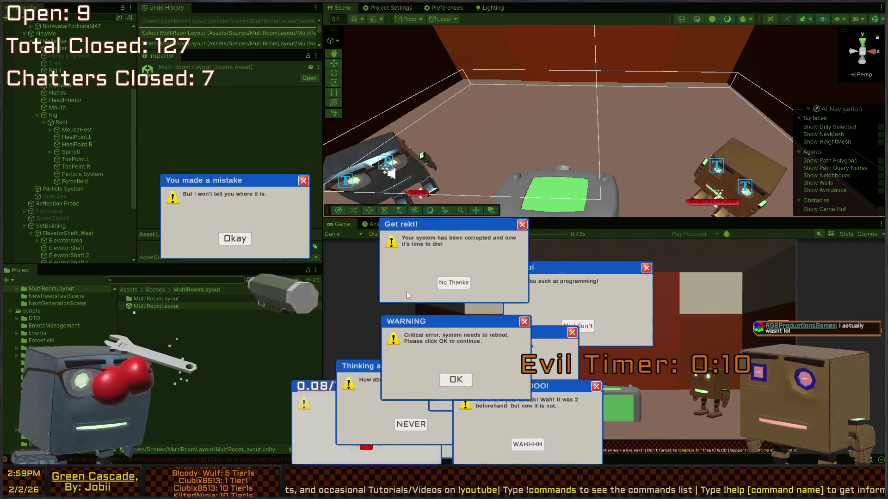
{"action": "left_click", "coordinate": [246, 238]}
{"action": "left_click", "coordinate": [454, 129]}
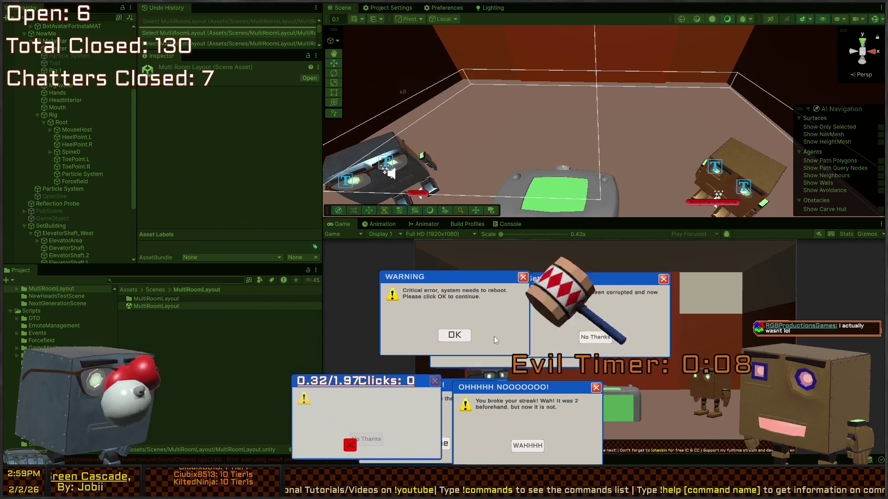
{"action": "left_click", "coordinate": [408, 362]}
{"action": "left_click", "coordinate": [634, 259]}
{"action": "left_click", "coordinate": [618, 256]}
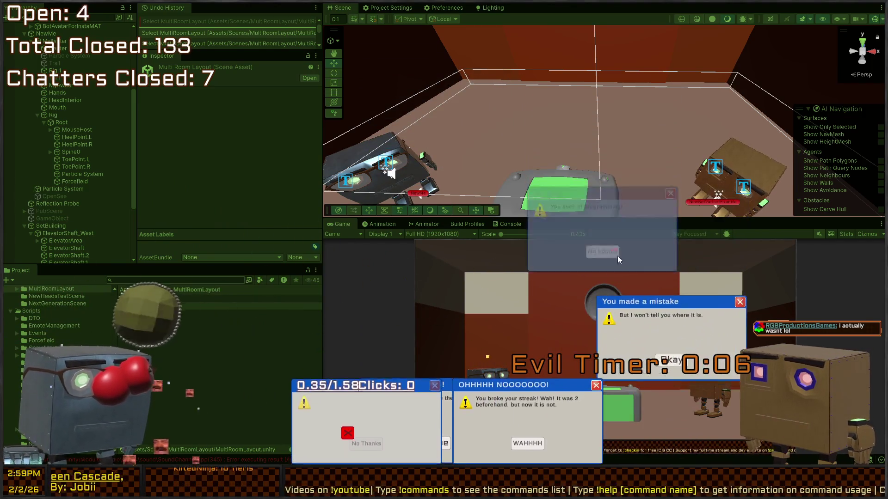
{"action": "left_click", "coordinate": [703, 347]}
{"action": "left_click", "coordinate": [539, 443]}
{"action": "left_click", "coordinate": [339, 359]}
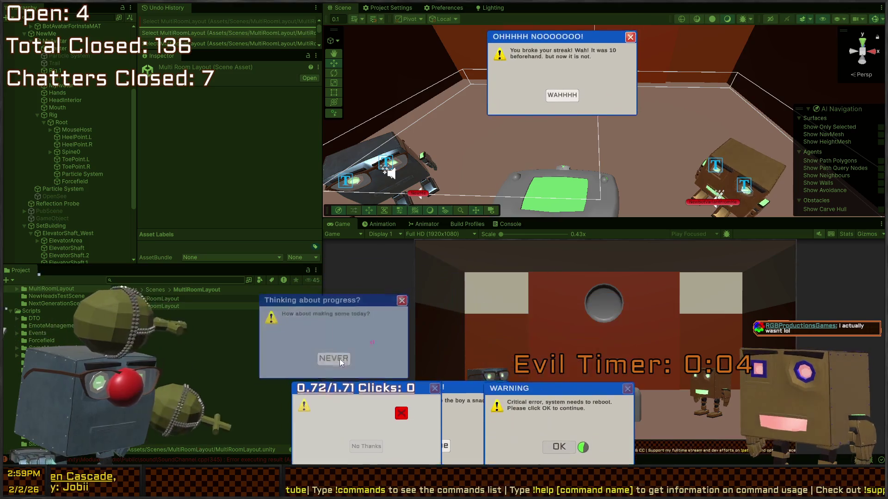
{"action": "left_click", "coordinate": [446, 446]}
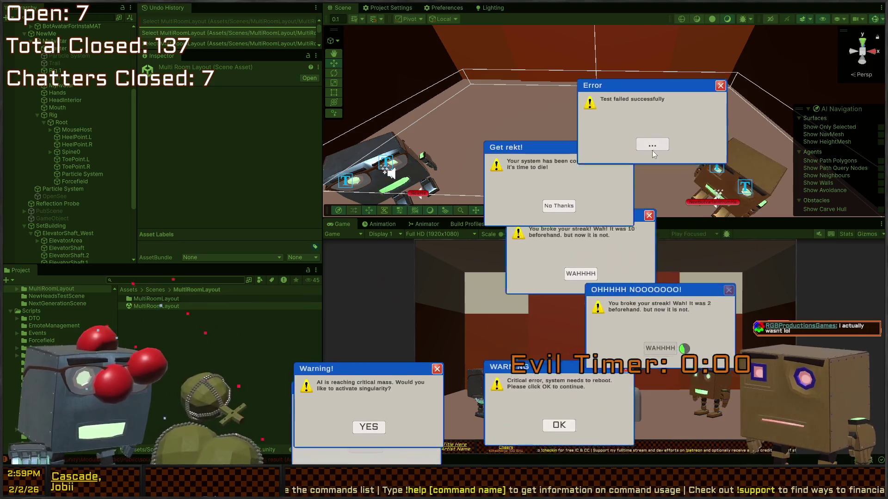
{"action": "left_click", "coordinate": [570, 87]}
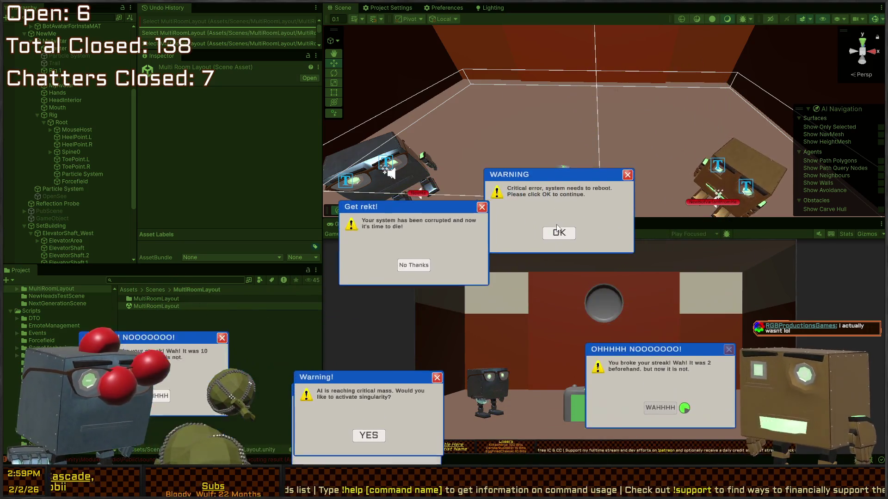
{"action": "left_click", "coordinate": [558, 233]}
{"action": "left_click", "coordinate": [343, 283]}
{"action": "left_click", "coordinate": [274, 282]}
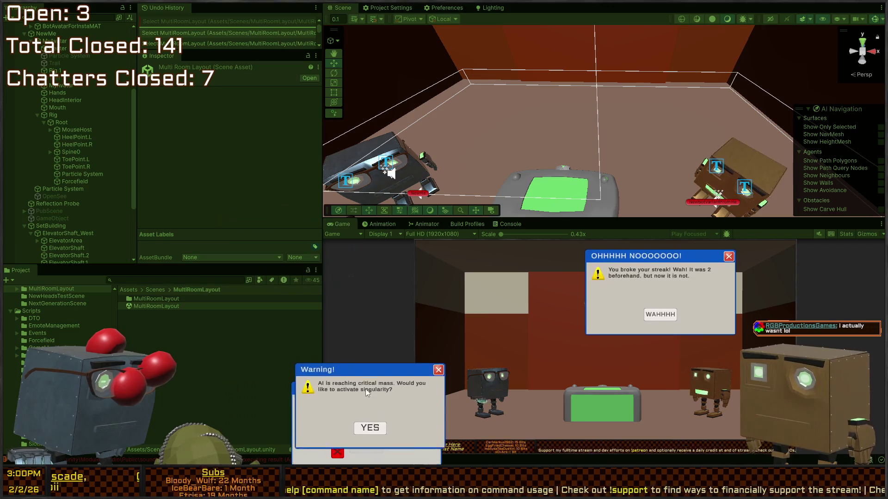
{"action": "left_click", "coordinate": [372, 402]}
{"action": "left_click", "coordinate": [652, 392]}
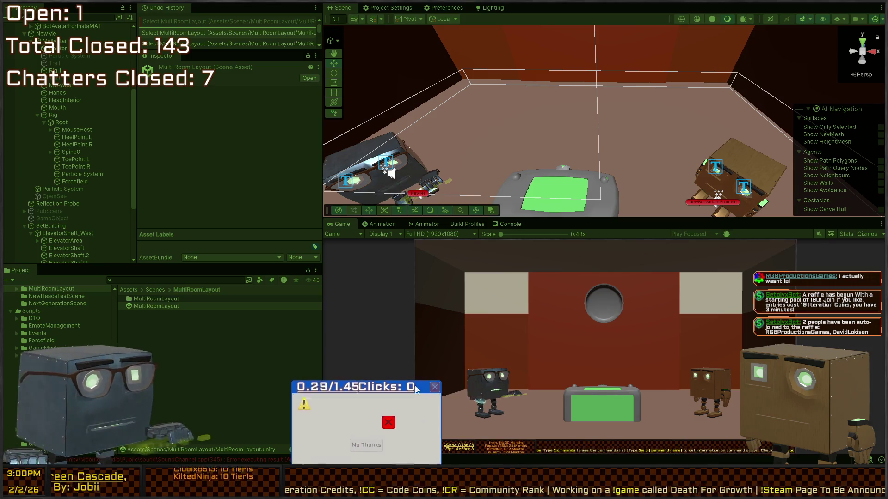
Hit the jumping X fourteen times to close the last popup, then send the bots to the centre table
{"action": "left_click", "coordinate": [388, 420]}
{"action": "left_click", "coordinate": [402, 430]}
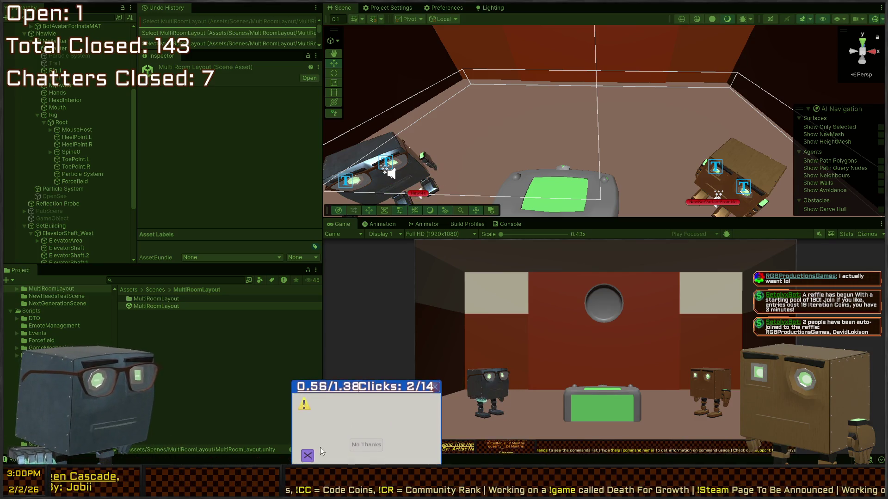
{"action": "left_click", "coordinate": [308, 455]}
{"action": "left_click", "coordinate": [408, 410]}
{"action": "left_click", "coordinate": [409, 449]}
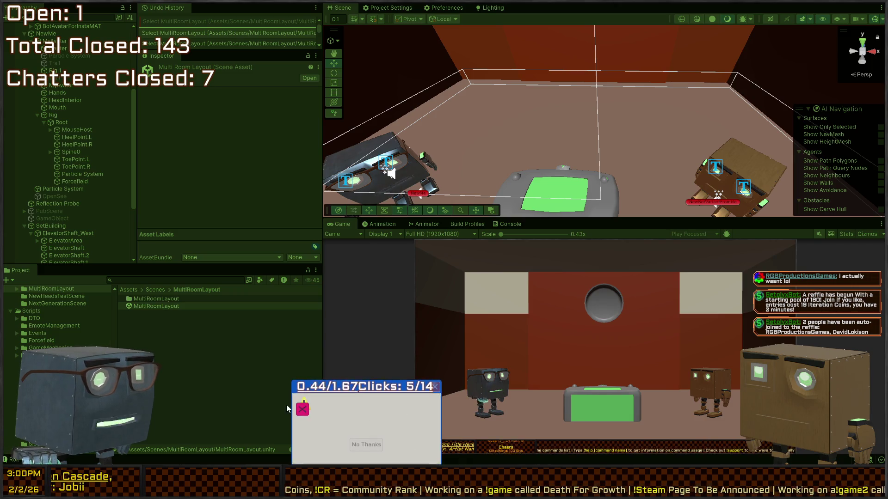
{"action": "left_click", "coordinate": [301, 408]}
{"action": "left_click", "coordinate": [415, 426]}
{"action": "left_click", "coordinate": [301, 456]}
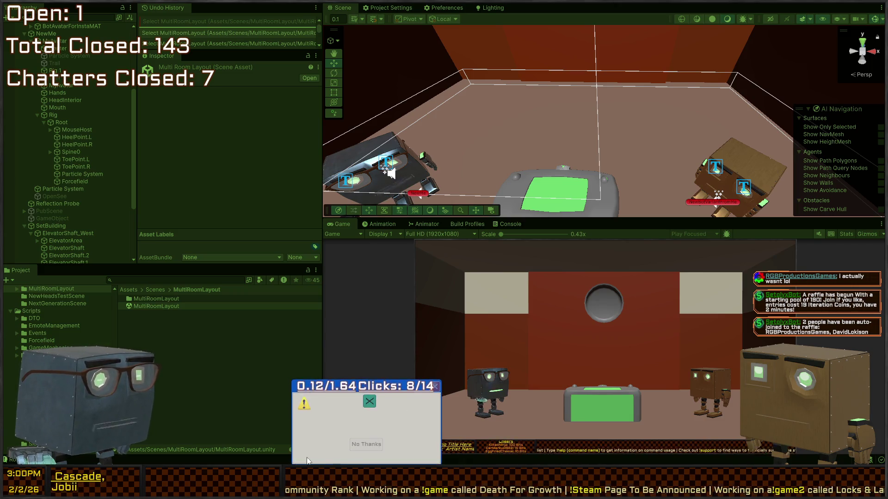
{"action": "left_click", "coordinate": [370, 398]}
{"action": "left_click", "coordinate": [400, 446]}
{"action": "left_click", "coordinate": [393, 442]}
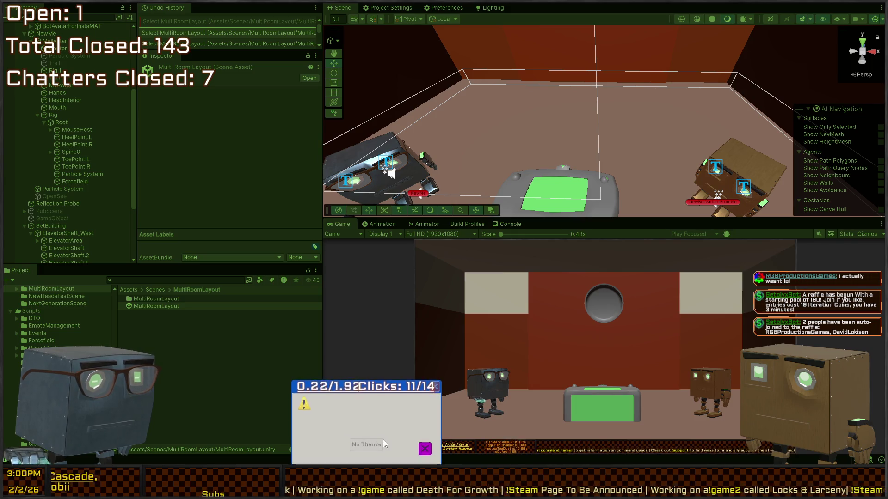
{"action": "left_click", "coordinate": [422, 445]}
{"action": "left_click", "coordinate": [422, 407]}
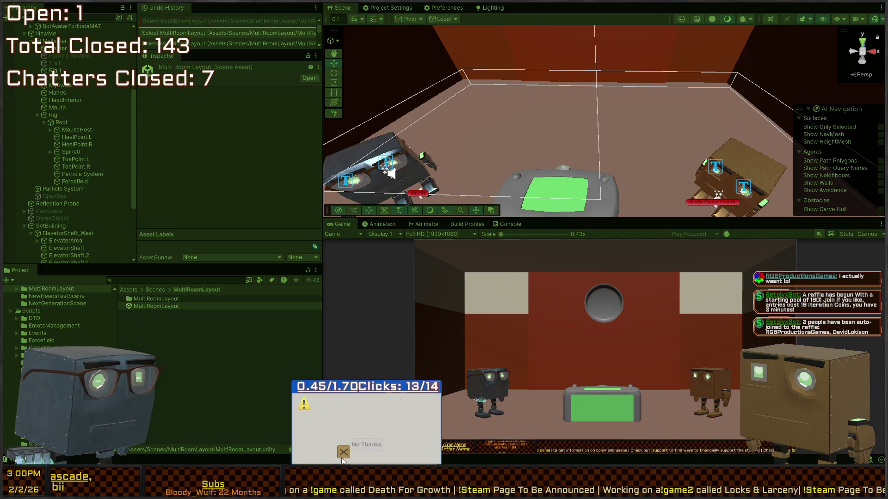
{"action": "left_click", "coordinate": [373, 447]}
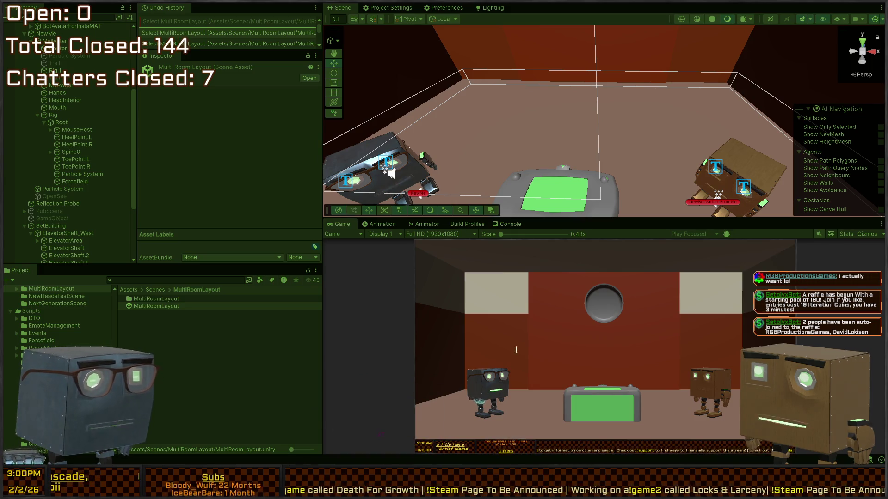
{"action": "left_click", "coordinate": [600, 323]}
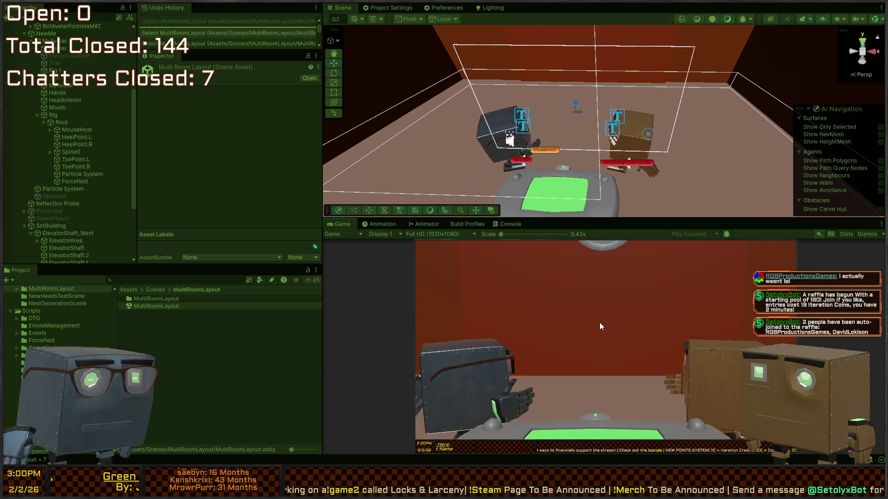
Exit Play mode to reset the scene and switch to Visual Studio
{"action": "key", "text": "ctrl+p"}
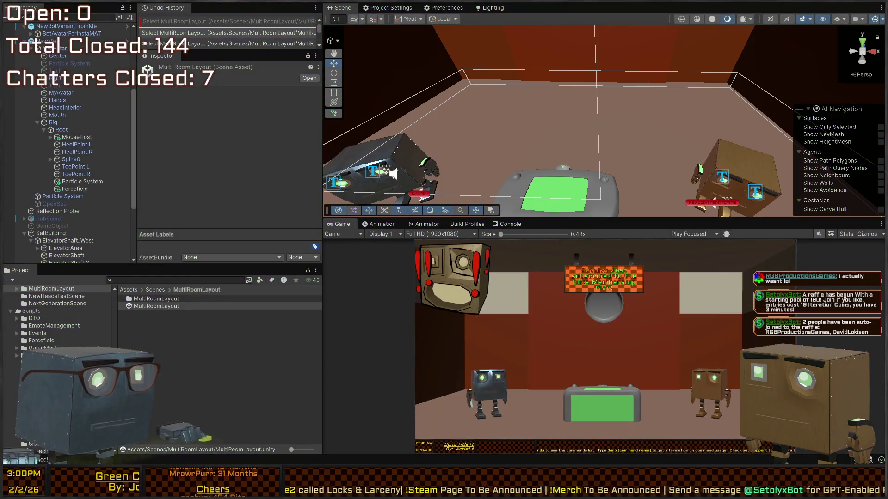
{"action": "key", "text": "alt+Tab"}
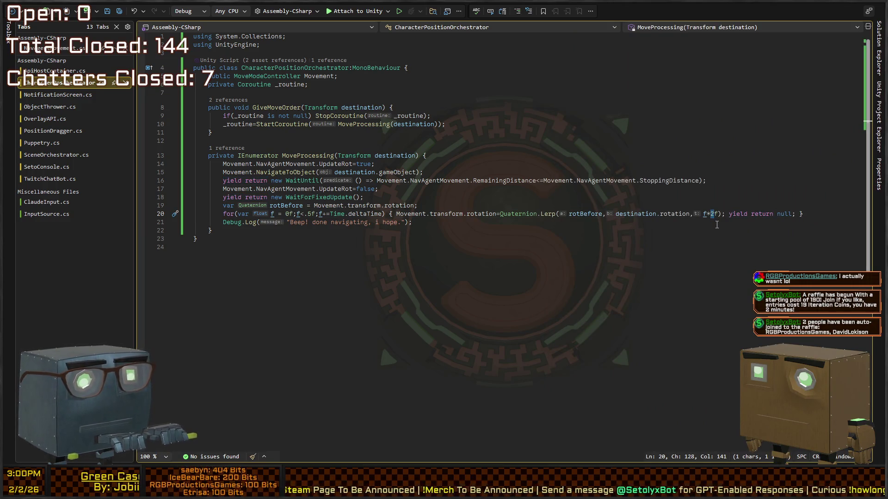
On line 20, change the Lerp factor to f*4f and the loop limit to .25f
{"action": "type", "text": "4"}
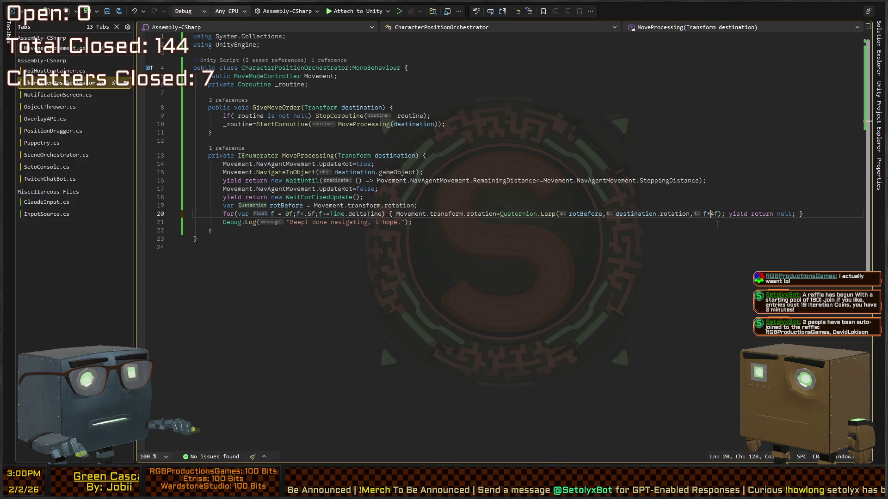
{"action": "key", "text": "ctrl+Left"}
{"action": "key", "text": "ctrl+Left"}
{"action": "key", "text": "ctrl+Left"}
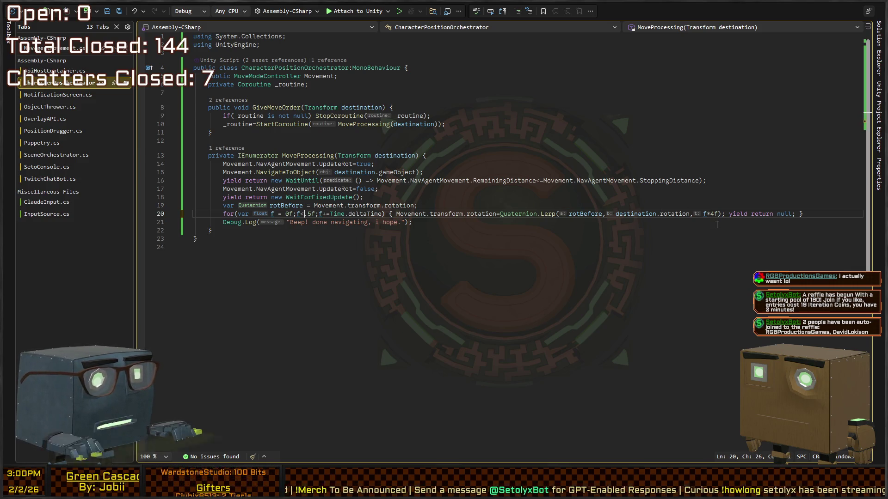
{"action": "key", "text": "Right"}
{"action": "key", "text": "shift+Right"}
{"action": "type", "text": "25"}
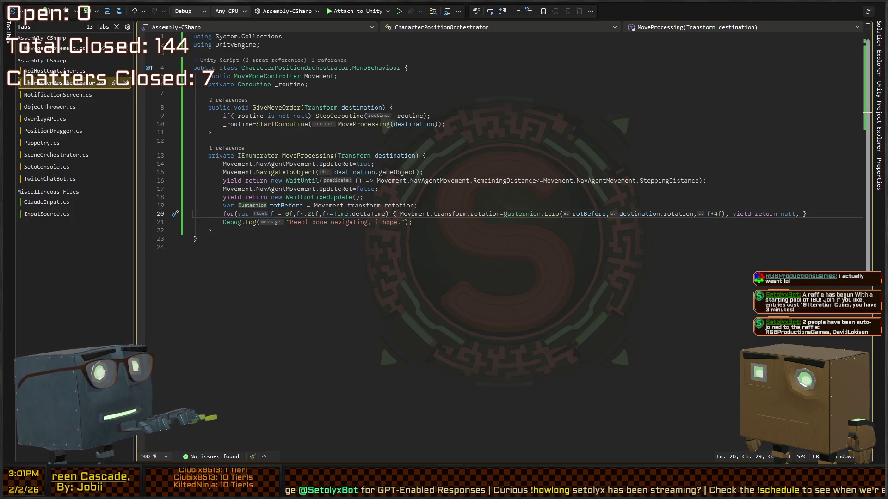
{"action": "key", "text": "alt+Tab"}
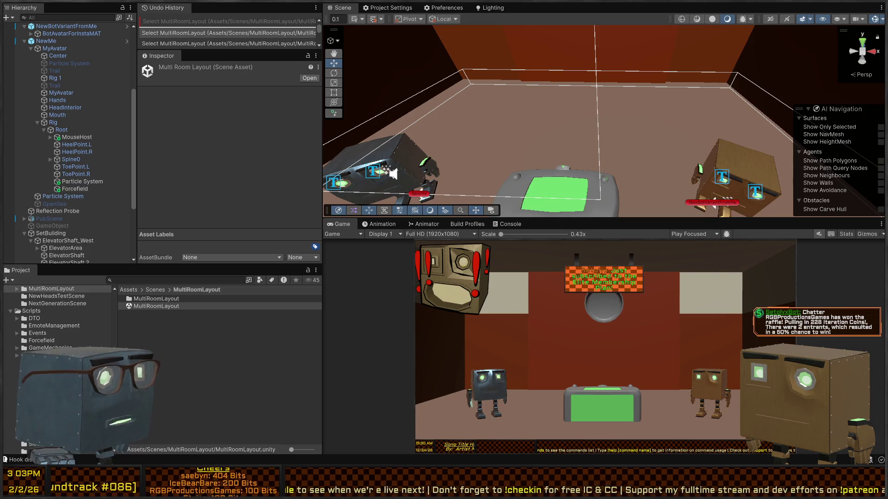
Orbit the Scene view to a lower angle while the bots gather at the centre table
{"action": "mouse_move", "coordinate": [554, 138]}
{"action": "left_mouse_down"}
{"action": "mouse_move", "coordinate": [572, 21]}
{"action": "mouse_move", "coordinate": [448, 10]}
{"action": "mouse_move", "coordinate": [612, 36]}
{"action": "mouse_move", "coordinate": [553, 149]}
{"action": "mouse_move", "coordinate": [539, 100]}
{"action": "mouse_move", "coordinate": [577, 40]}
{"action": "mouse_move", "coordinate": [504, 91]}
{"action": "mouse_move", "coordinate": [604, 210]}
{"action": "left_mouse_up"}
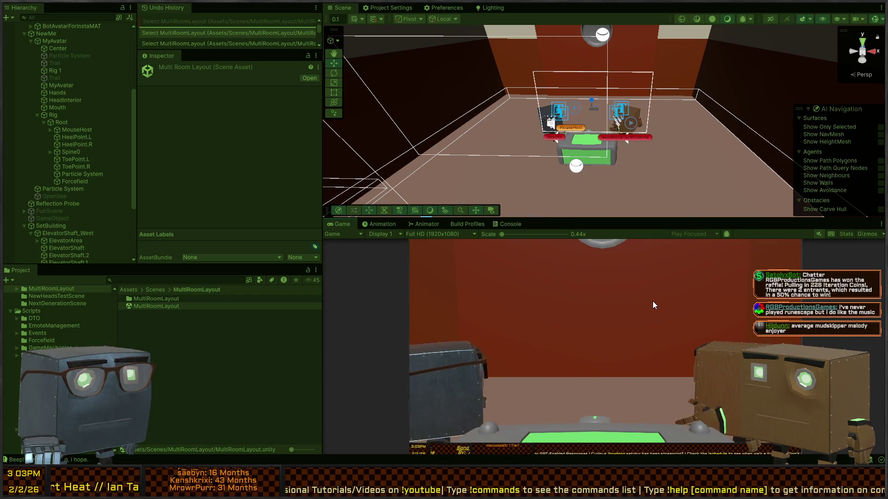
Stop Play mode, change line 20 to Quaternion.Slerp, save the script, and return to Unity
{"action": "left_click", "coordinate": [653, 301]}
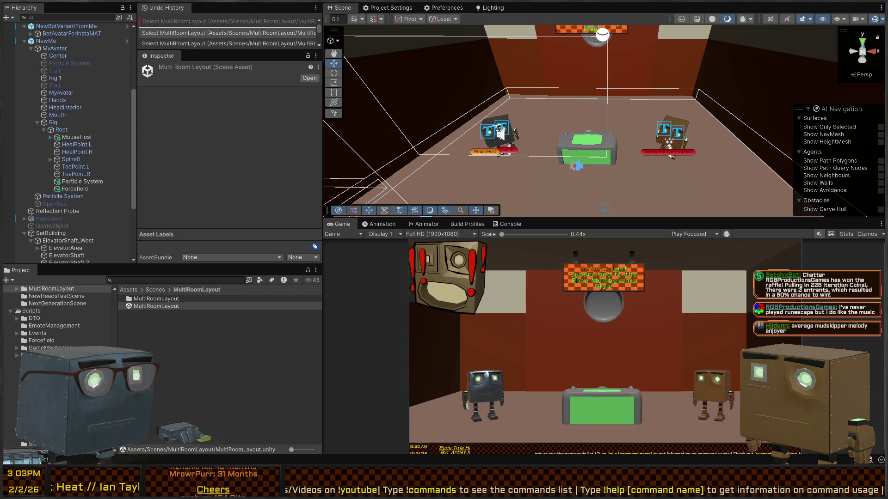
{"action": "key", "text": "alt+Tab"}
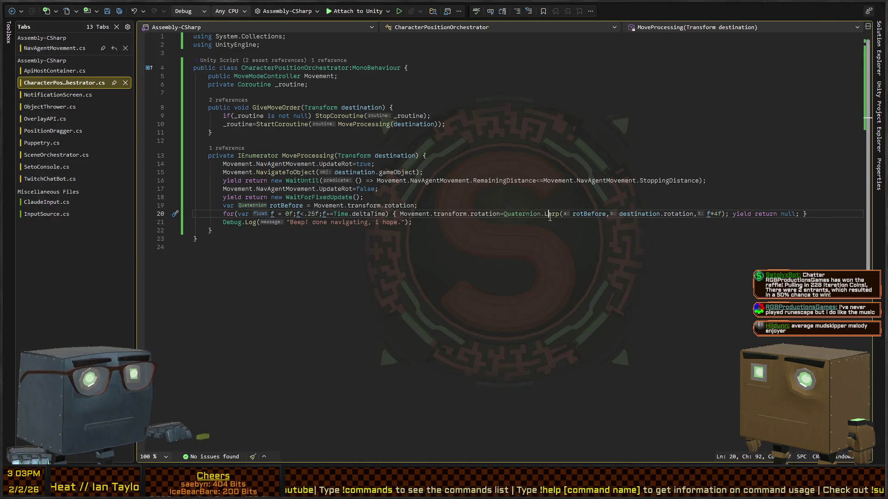
{"action": "type", "text": "S"}
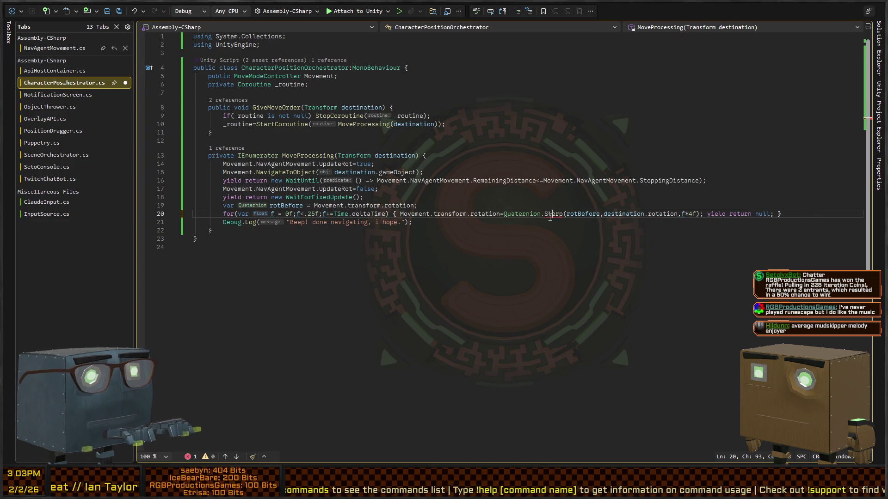
{"action": "key", "text": "ctrl+s"}
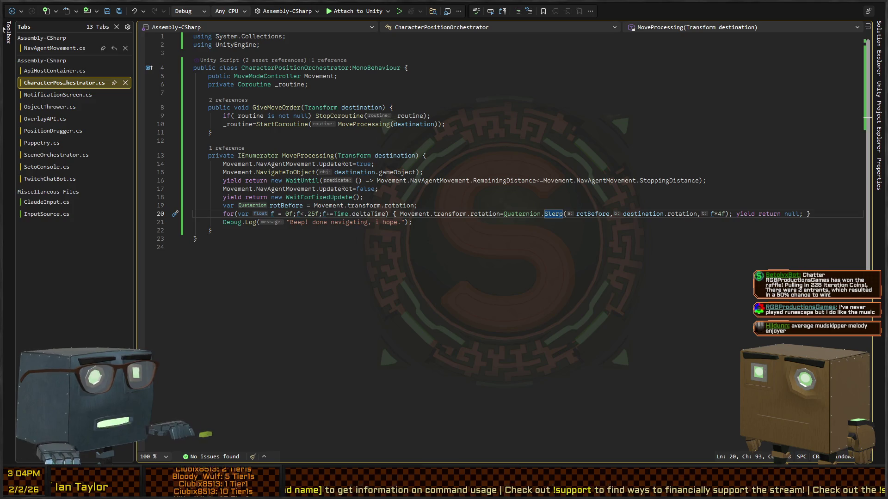
{"action": "key", "text": "alt+Tab"}
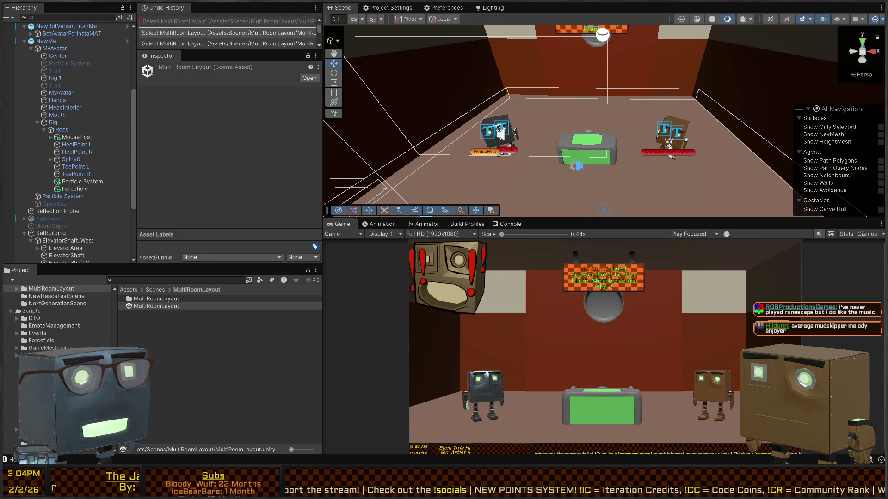
Fly the Scene view through the studio toward the bots and select the NewMe avatar
{"action": "mouse_move", "coordinate": [501, 134]}
{"action": "left_mouse_down"}
{"action": "mouse_move", "coordinate": [587, 68]}
{"action": "mouse_move", "coordinate": [585, 57]}
{"action": "left_mouse_up"}
{"action": "key", "text": "w"}
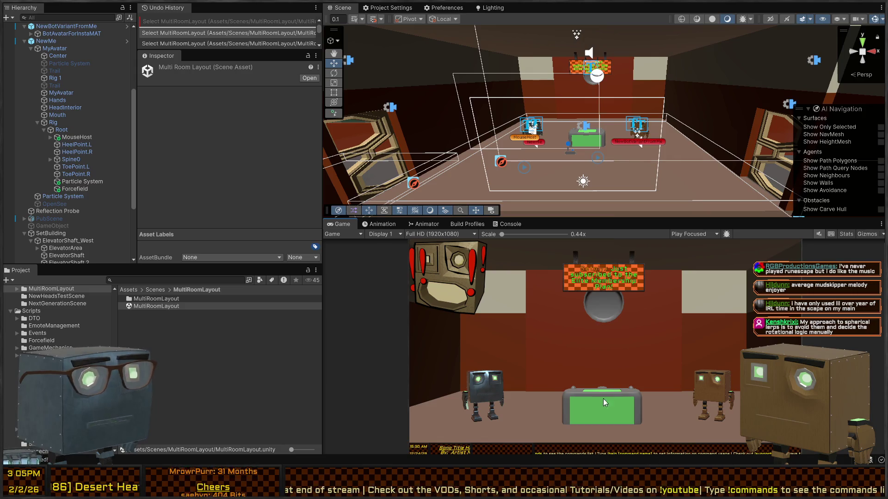
{"action": "mouse_move", "coordinate": [524, 149]}
{"action": "left_mouse_down"}
{"action": "mouse_move", "coordinate": [475, 147]}
{"action": "mouse_move", "coordinate": [552, 152]}
{"action": "left_mouse_up"}
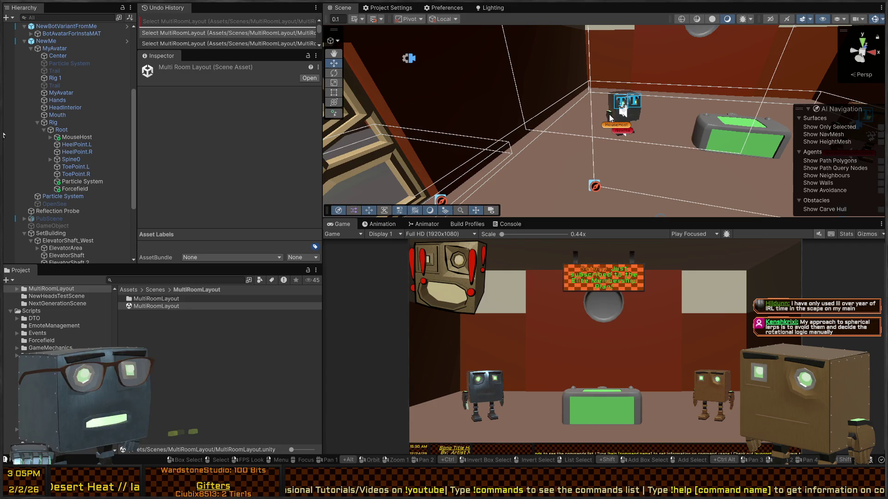
{"action": "mouse_move", "coordinate": [699, 132]}
{"action": "left_mouse_down"}
{"action": "mouse_move", "coordinate": [666, 118]}
{"action": "mouse_move", "coordinate": [584, 124]}
{"action": "mouse_move", "coordinate": [615, 121]}
{"action": "mouse_move", "coordinate": [626, 133]}
{"action": "mouse_move", "coordinate": [827, 183]}
{"action": "mouse_move", "coordinate": [694, 88]}
{"action": "mouse_move", "coordinate": [490, 158]}
{"action": "mouse_move", "coordinate": [443, 139]}
{"action": "mouse_move", "coordinate": [815, 176]}
{"action": "mouse_move", "coordinate": [656, 198]}
{"action": "mouse_move", "coordinate": [612, 103]}
{"action": "mouse_move", "coordinate": [574, 121]}
{"action": "left_mouse_up"}
{"action": "key", "text": "z"}
{"action": "left_click", "coordinate": [636, 113]}
Rotate NewMe to -30 on the Y axis
{"action": "key", "text": "e"}
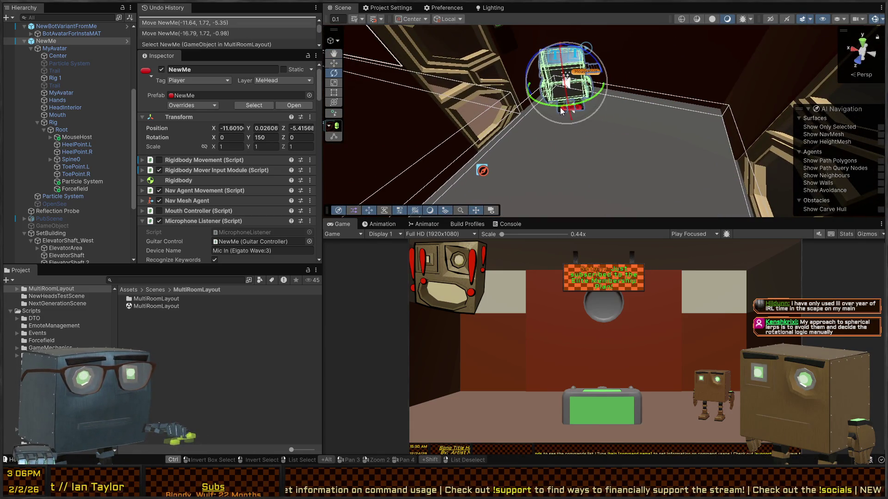
{"action": "mouse_move", "coordinate": [596, 85]}
{"action": "left_mouse_down"}
{"action": "mouse_move", "coordinate": [788, 99]}
{"action": "mouse_move", "coordinate": [813, 90]}
{"action": "left_mouse_up"}
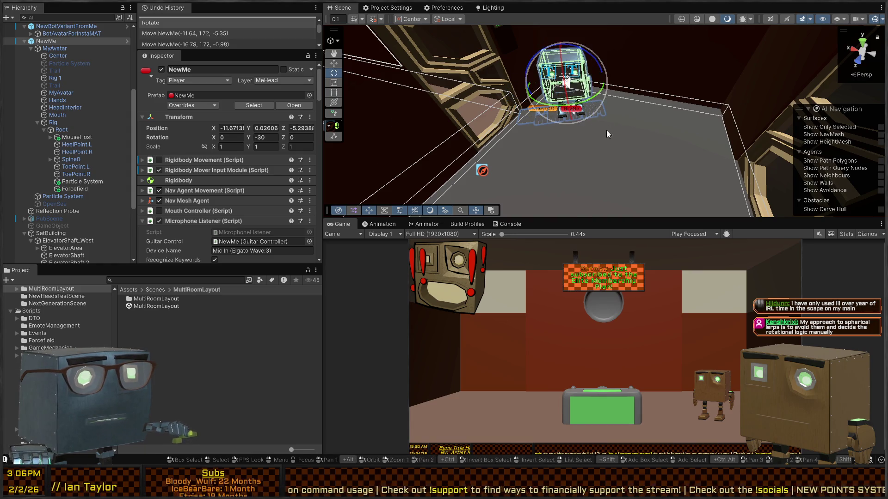
{"action": "mouse_move", "coordinate": [606, 130]}
{"action": "left_mouse_down"}
{"action": "mouse_move", "coordinate": [564, 63]}
{"action": "mouse_move", "coordinate": [565, 121]}
{"action": "mouse_move", "coordinate": [539, 134]}
{"action": "left_mouse_up"}
{"action": "key", "text": "w"}
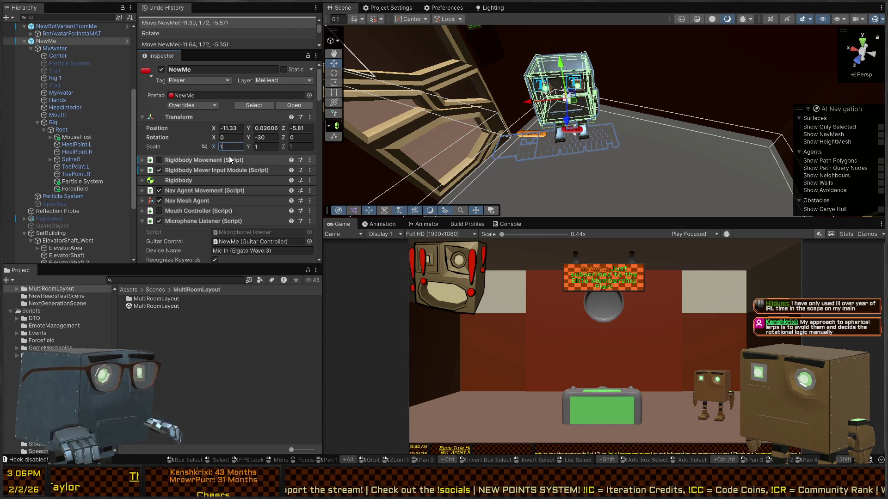
Scale NewMe to 1.25 on X, Y and Z, then run a quick Play test
{"action": "type", "text": ".25"}
{"action": "key", "text": "Tab"}
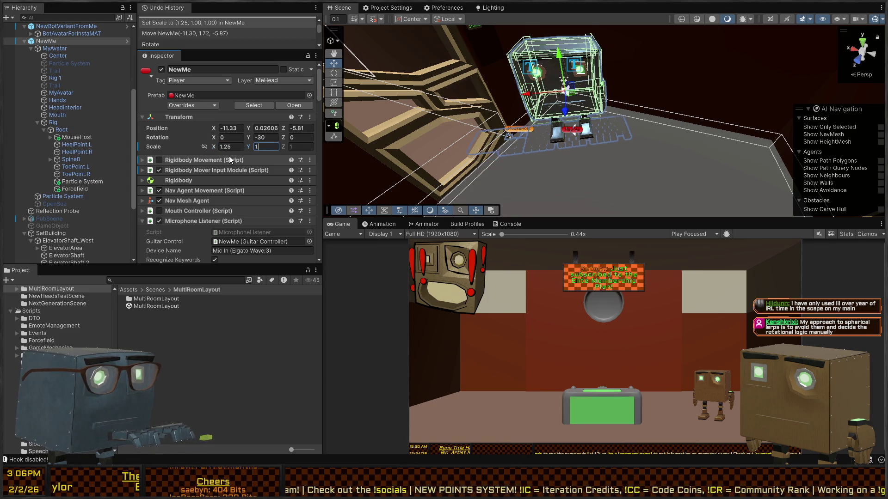
{"action": "type", "text": "25"}
{"action": "key", "text": "Tab"}
{"action": "type", "text": "1.25"}
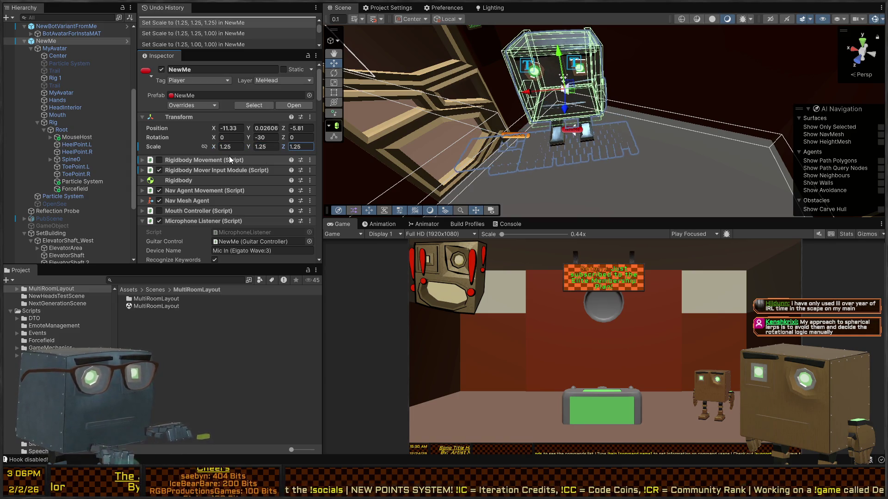
{"action": "left_click_drag", "start_coordinate": [578, 121], "coordinate": [624, 129]}
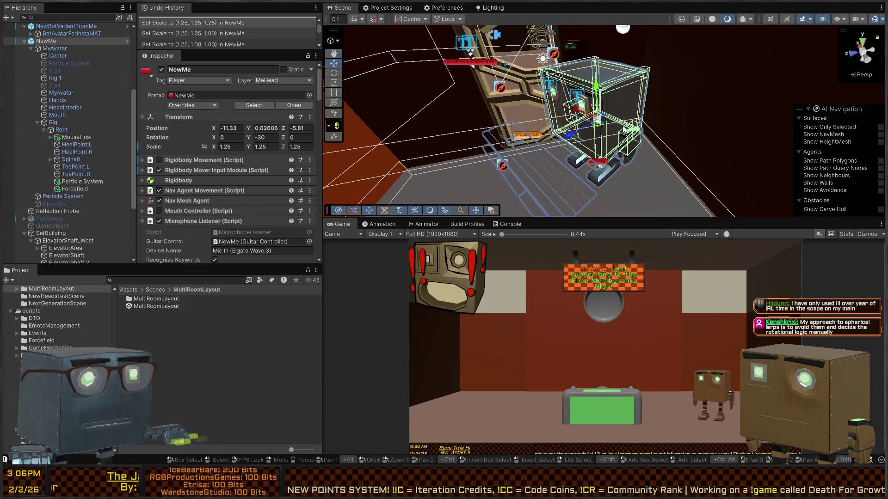
{"action": "key", "text": "ctrl+p"}
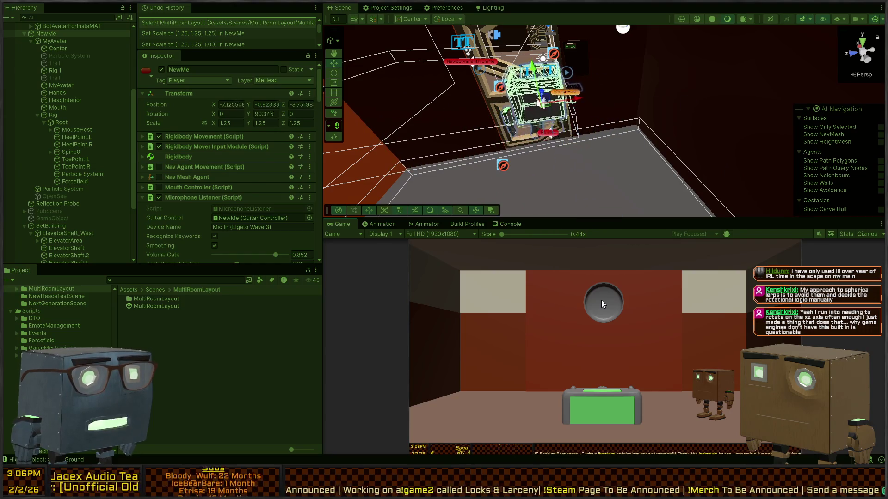
{"action": "key", "text": "ctrl+p"}
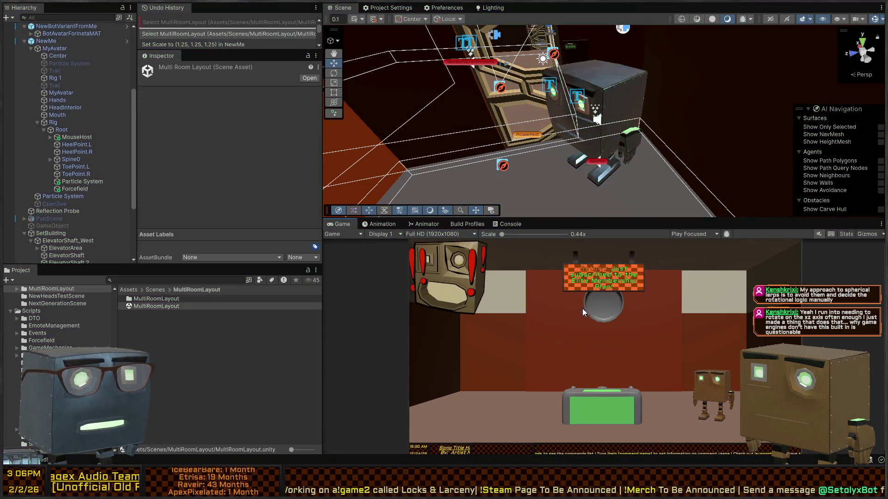
Scale NewBotVariantFromMe to 1.25 on all three axes
{"action": "left_click", "coordinate": [611, 96]}
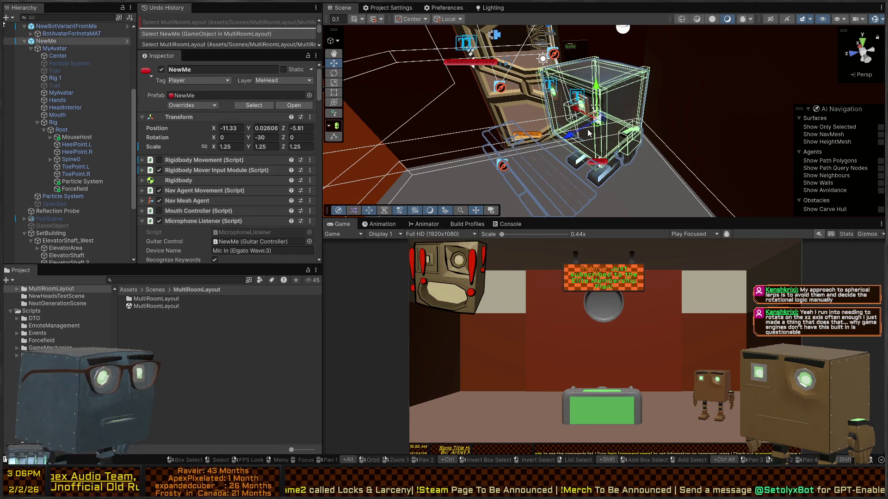
{"action": "mouse_move", "coordinate": [588, 129]}
{"action": "left_mouse_down"}
{"action": "mouse_move", "coordinate": [478, 123]}
{"action": "mouse_move", "coordinate": [567, 150]}
{"action": "left_mouse_up"}
{"action": "left_click", "coordinate": [604, 129]}
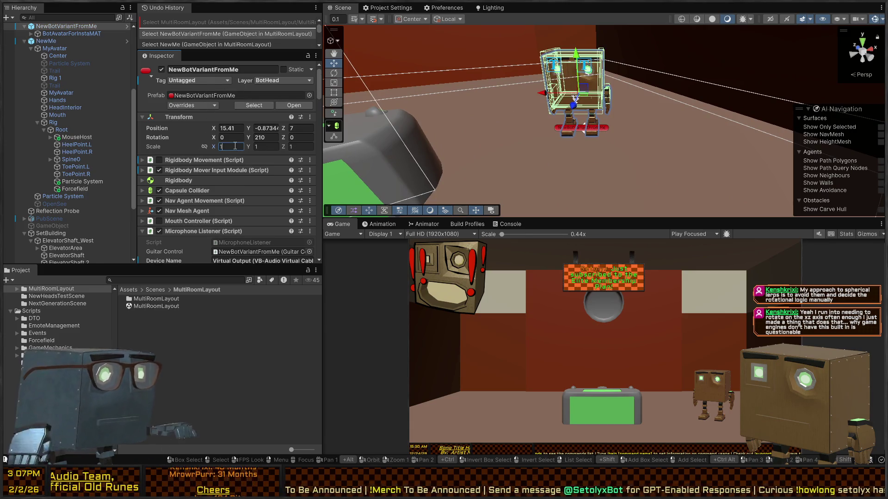
{"action": "type", "text": ".251.25"}
{"action": "key", "text": "Tab"}
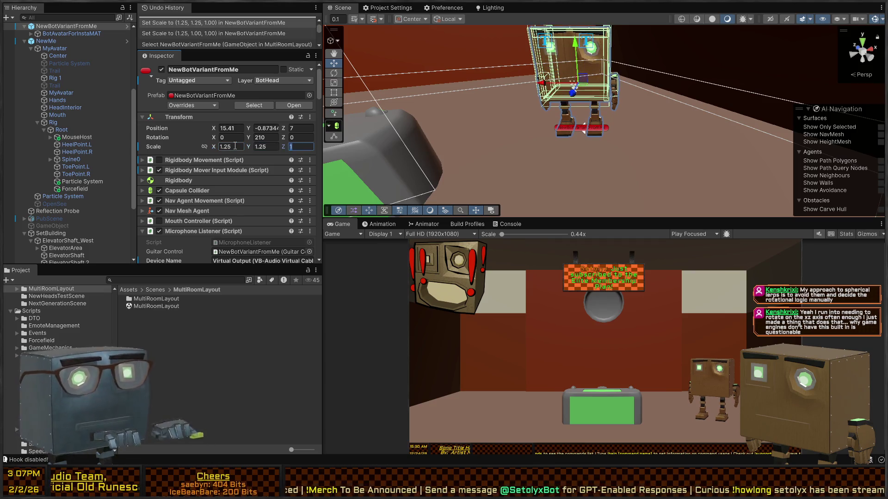
{"action": "type", "text": "1.25"}
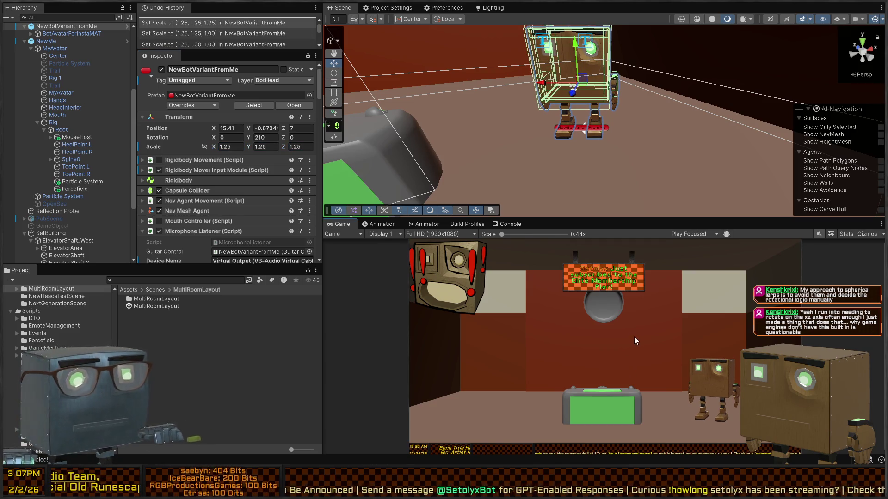
{"action": "mouse_move", "coordinate": [615, 134]}
{"action": "left_mouse_down"}
{"action": "mouse_move", "coordinate": [652, 110]}
{"action": "mouse_move", "coordinate": [615, 134]}
{"action": "left_mouse_up"}
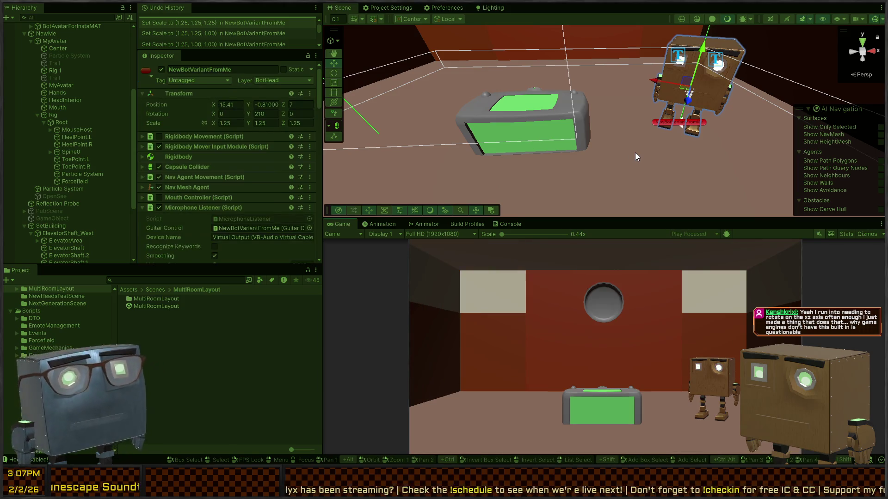
Fly the Scene view in close to the bots and desk, then select the NewsSceneZoomedIn camera
{"action": "mouse_move", "coordinate": [675, 138]}
{"action": "left_mouse_down"}
{"action": "mouse_move", "coordinate": [488, 92]}
{"action": "mouse_move", "coordinate": [652, 119]}
{"action": "mouse_move", "coordinate": [668, 141]}
{"action": "mouse_move", "coordinate": [596, 143]}
{"action": "mouse_move", "coordinate": [588, 153]}
{"action": "left_mouse_up"}
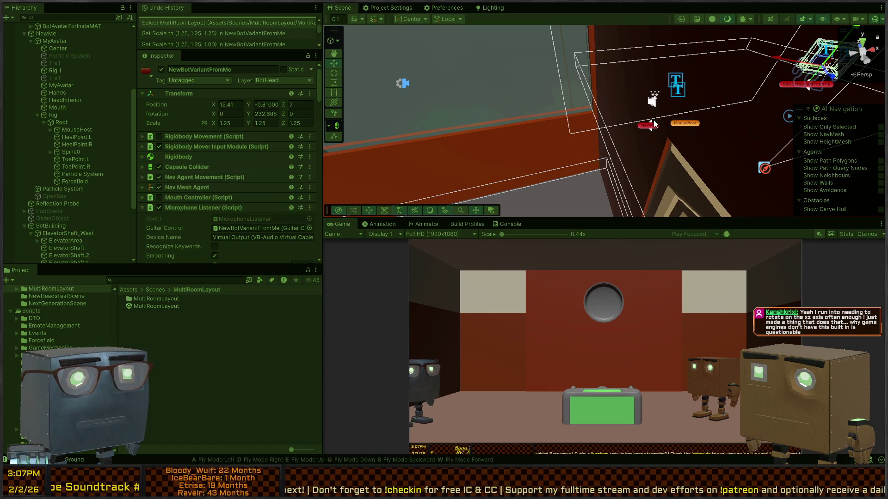
{"action": "key", "text": "f"}
{"action": "left_click_drag", "start_coordinate": [615, 139], "coordinate": [629, 115]}
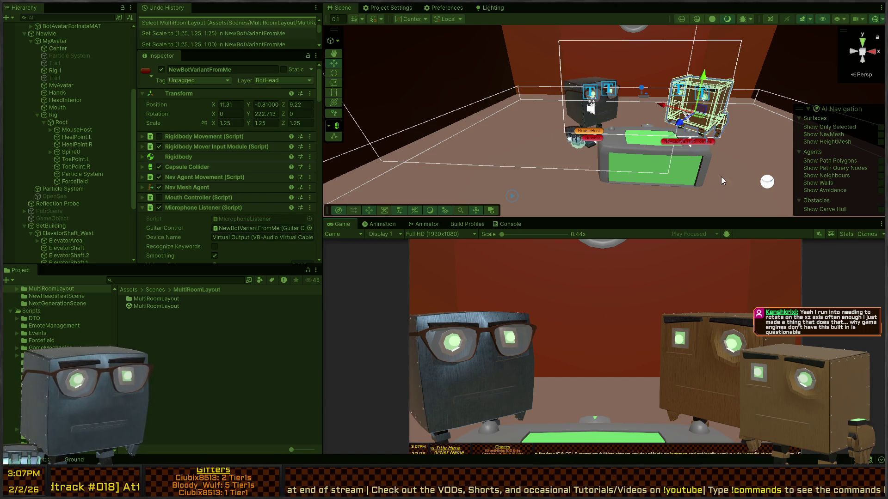
{"action": "left_click_drag", "start_coordinate": [720, 177], "coordinate": [648, 163]}
{"action": "mouse_move", "coordinate": [580, 132]}
{"action": "left_mouse_down"}
{"action": "mouse_move", "coordinate": [585, 172]}
{"action": "mouse_move", "coordinate": [532, 132]}
{"action": "left_mouse_up"}
{"action": "key", "text": "ctrl+z"}
{"action": "left_click", "coordinate": [562, 117]}
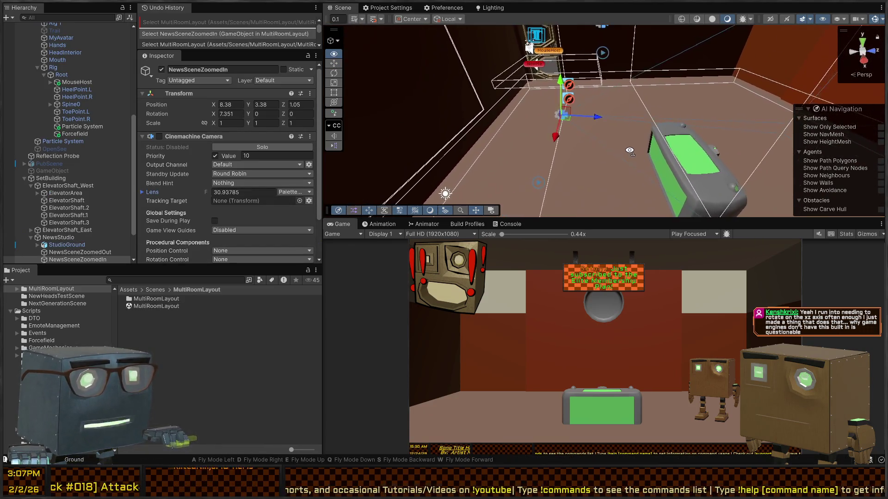
Move the NewsSceneZoomedIn camera to about 8.38, 3.45, 0.48, check NewMe, and stop Play mode
{"action": "left_click_drag", "start_coordinate": [593, 129], "coordinate": [576, 121]}
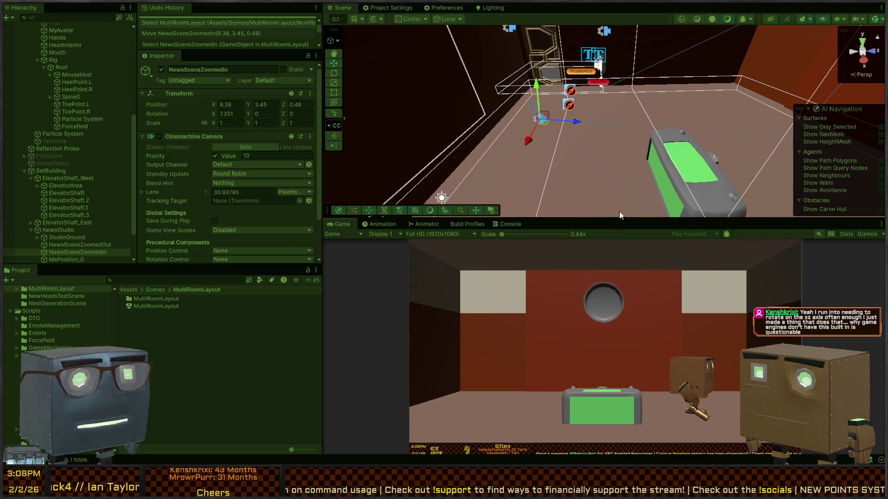
{"action": "mouse_move", "coordinate": [637, 125]}
{"action": "left_mouse_down"}
{"action": "mouse_move", "coordinate": [866, 140]}
{"action": "mouse_move", "coordinate": [641, 155]}
{"action": "left_mouse_up"}
{"action": "left_click", "coordinate": [642, 157]}
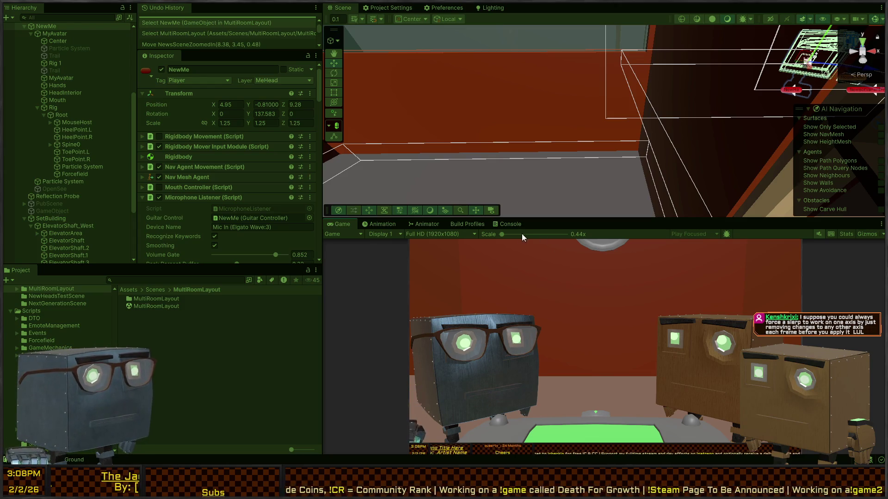
{"action": "key", "text": "ctrl+p"}
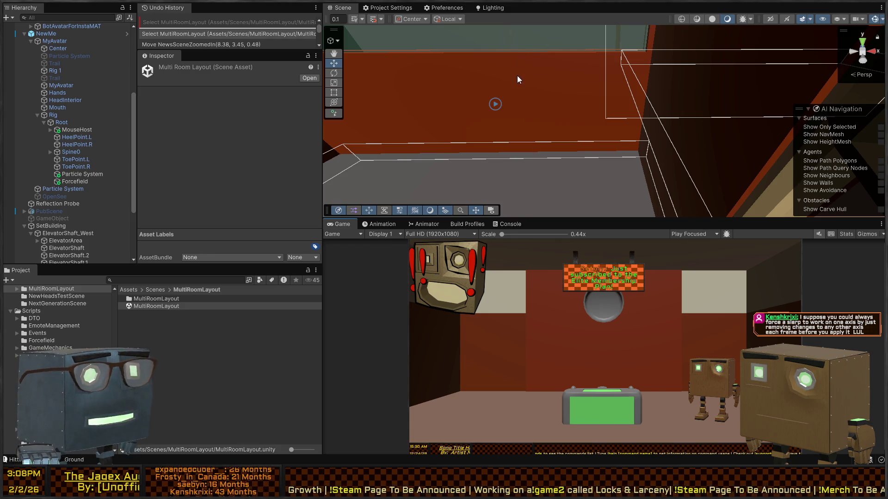
{"action": "mouse_move", "coordinate": [519, 111]}
{"action": "left_mouse_down"}
{"action": "mouse_move", "coordinate": [532, 80]}
{"action": "mouse_move", "coordinate": [198, 156]}
{"action": "mouse_move", "coordinate": [98, 152]}
{"action": "mouse_move", "coordinate": [15, 129]}
{"action": "mouse_move", "coordinate": [678, 145]}
{"action": "mouse_move", "coordinate": [601, 131]}
{"action": "mouse_move", "coordinate": [586, 139]}
{"action": "left_mouse_up"}
Create an empty child under NewMe named MePosition_0
{"action": "left_click", "coordinate": [586, 139]}
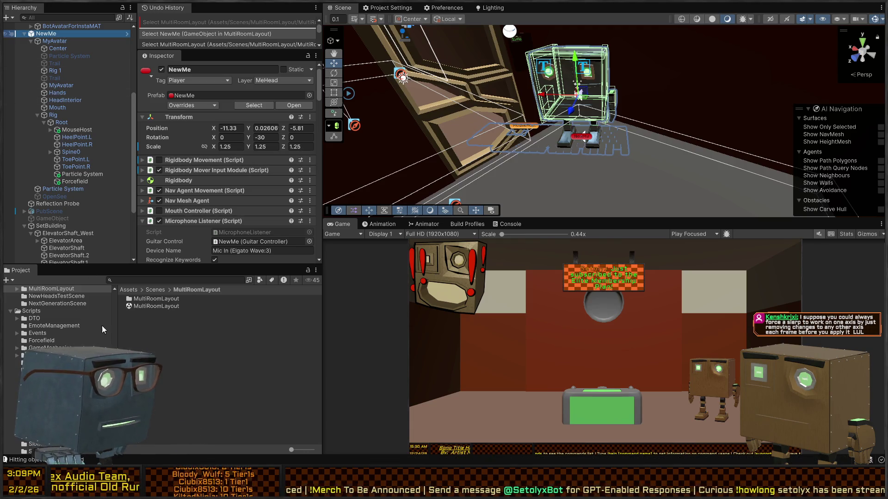
{"action": "key", "text": "alt+shift+n"}
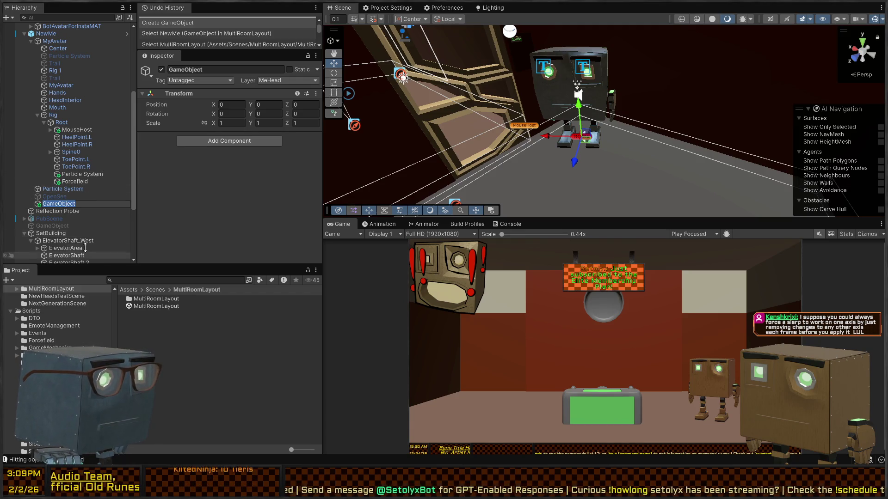
{"action": "key", "text": "Return"}
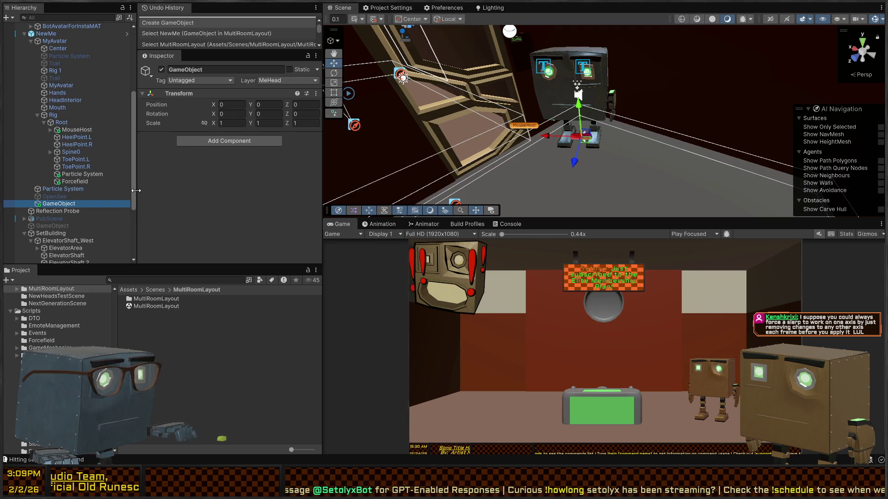
{"action": "left_click_drag", "start_coordinate": [133, 190], "coordinate": [133, 237]}
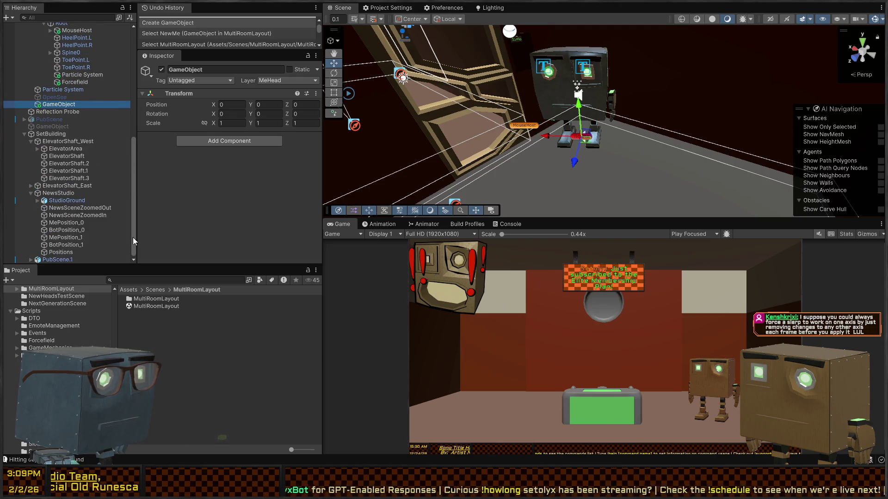
{"action": "left_click", "coordinate": [68, 116]}
{"action": "type", "text": "MePosition_0"}
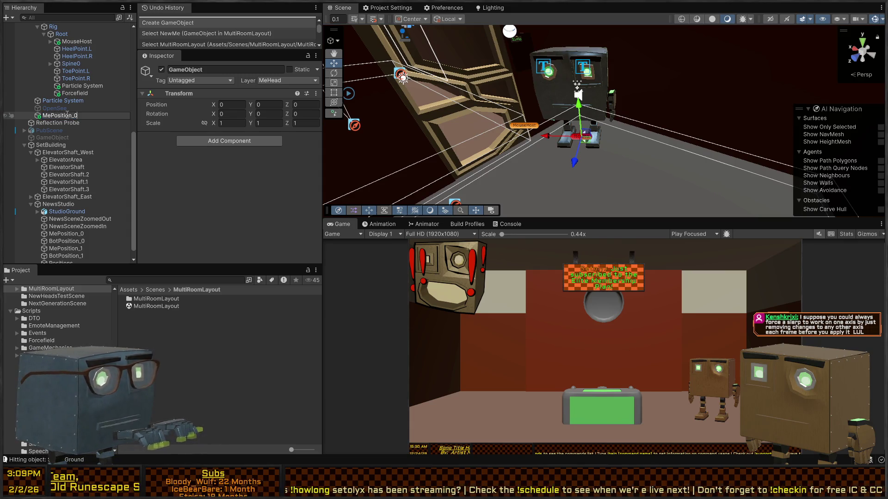
{"action": "key", "text": "Return"}
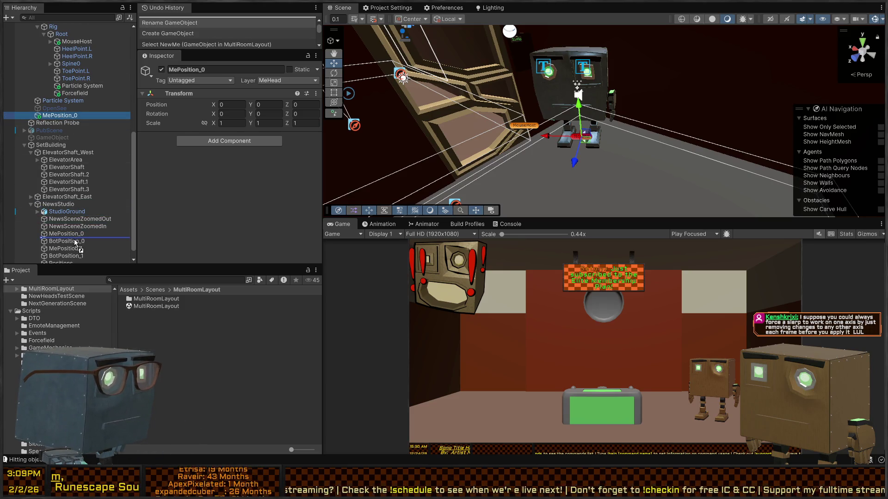
Move MePosition_0 into the ElevatorShaft_West group in the Hierarchy
{"action": "left_click_drag", "start_coordinate": [76, 243], "coordinate": [73, 227]}
{"action": "mouse_move", "coordinate": [68, 192]}
{"action": "left_mouse_down"}
{"action": "mouse_move", "coordinate": [51, 162]}
{"action": "mouse_move", "coordinate": [58, 153]}
{"action": "left_mouse_up"}
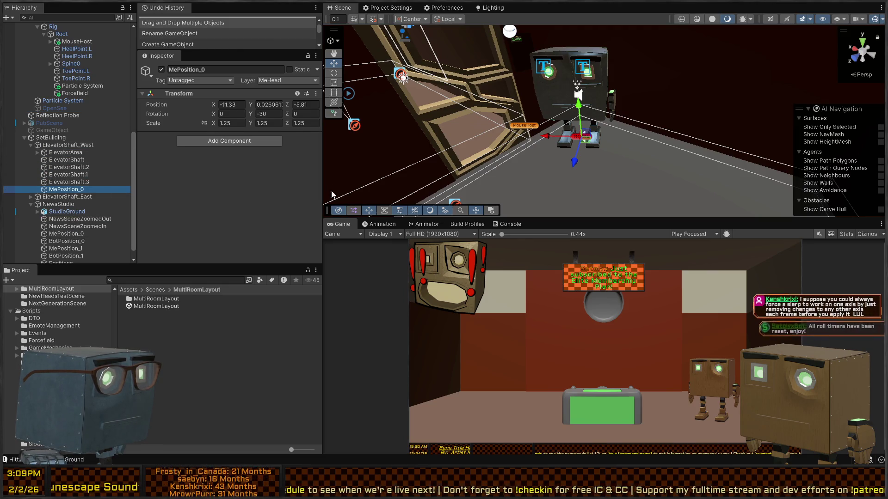
{"action": "mouse_move", "coordinate": [613, 118]}
{"action": "left_mouse_down"}
{"action": "mouse_move", "coordinate": [461, 110]}
{"action": "mouse_move", "coordinate": [478, 103]}
{"action": "left_mouse_up"}
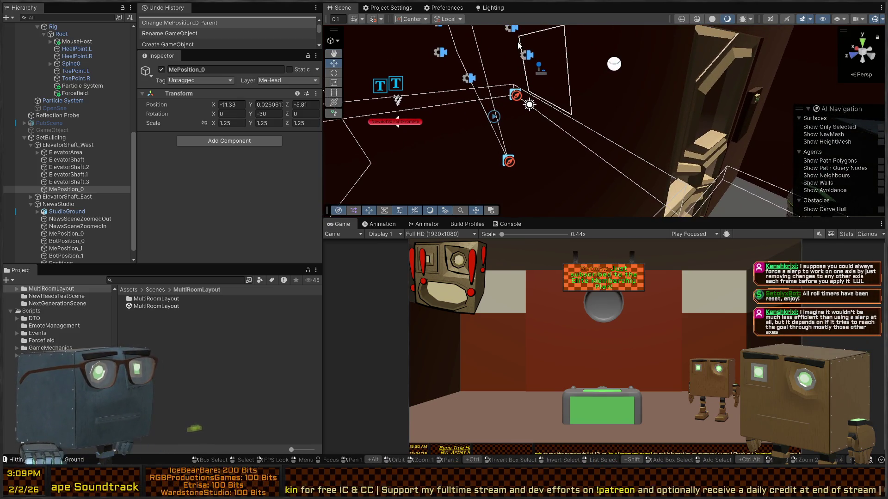
{"action": "mouse_move", "coordinate": [518, 42]}
{"action": "left_mouse_down"}
{"action": "mouse_move", "coordinate": [540, 58]}
{"action": "mouse_move", "coordinate": [538, 71]}
{"action": "mouse_move", "coordinate": [501, 77]}
{"action": "mouse_move", "coordinate": [596, 112]}
{"action": "mouse_move", "coordinate": [567, 130]}
{"action": "left_mouse_up"}
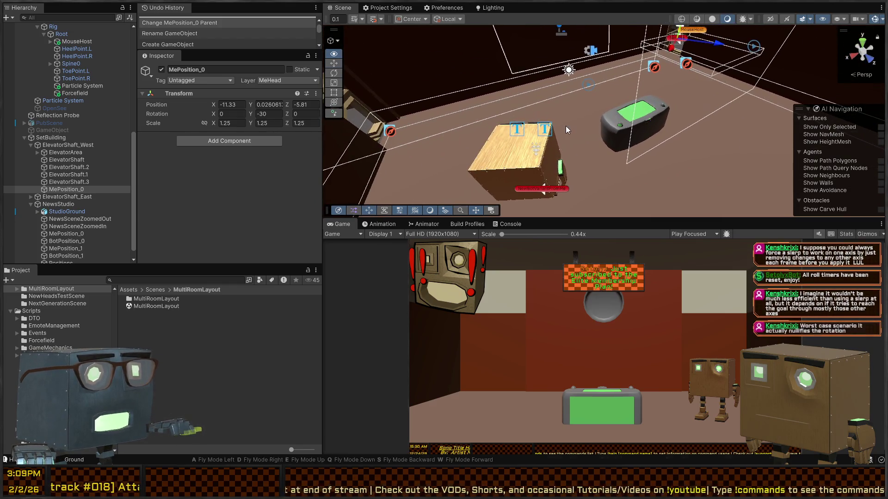
Move NewBotVariantFromMe toward the studio and turn it 30°
{"action": "mouse_move", "coordinate": [499, 114]}
{"action": "left_mouse_down"}
{"action": "mouse_move", "coordinate": [595, 115]}
{"action": "mouse_move", "coordinate": [569, 172]}
{"action": "left_mouse_up"}
{"action": "left_click", "coordinate": [574, 175]}
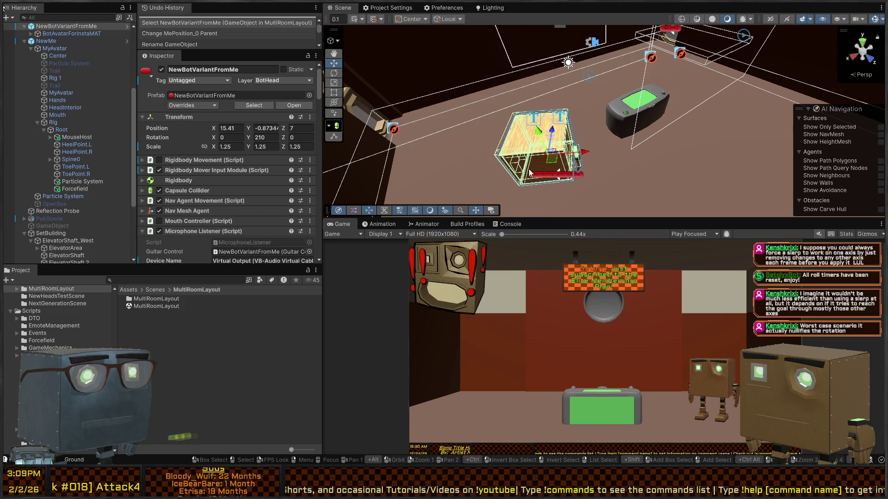
{"action": "mouse_move", "coordinate": [554, 166]}
{"action": "left_mouse_down"}
{"action": "mouse_move", "coordinate": [638, 60]}
{"action": "mouse_move", "coordinate": [703, 37]}
{"action": "left_mouse_up"}
{"action": "key", "text": "f"}
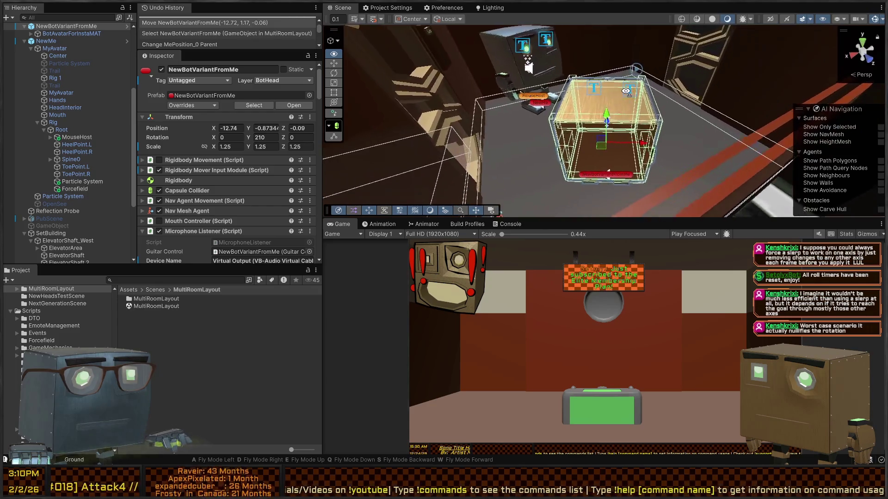
{"action": "mouse_move", "coordinate": [615, 173]}
{"action": "left_mouse_down"}
{"action": "mouse_move", "coordinate": [648, 122]}
{"action": "mouse_move", "coordinate": [634, 93]}
{"action": "mouse_move", "coordinate": [703, 148]}
{"action": "mouse_move", "coordinate": [802, 162]}
{"action": "left_mouse_up"}
{"action": "key", "text": "e"}
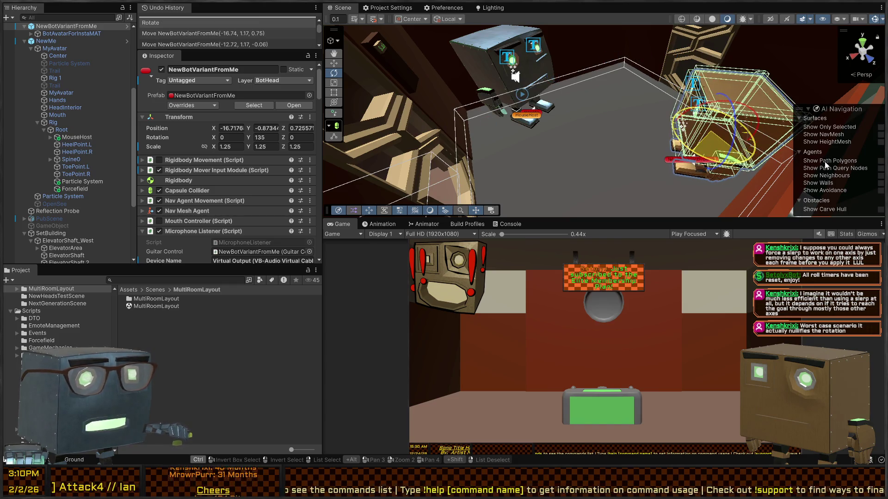
{"action": "key", "text": "w"}
{"action": "mouse_move", "coordinate": [558, 120]}
{"action": "left_mouse_down"}
{"action": "mouse_move", "coordinate": [662, 121]}
{"action": "mouse_move", "coordinate": [551, 83]}
{"action": "mouse_move", "coordinate": [759, 102]}
{"action": "mouse_move", "coordinate": [595, 65]}
{"action": "mouse_move", "coordinate": [597, 131]}
{"action": "mouse_move", "coordinate": [624, 125]}
{"action": "mouse_move", "coordinate": [617, 132]}
{"action": "mouse_move", "coordinate": [561, 76]}
{"action": "mouse_move", "coordinate": [560, 139]}
{"action": "left_mouse_up"}
{"action": "key", "text": "e"}
{"action": "key", "text": "ctrl+z"}
{"action": "key", "text": "w"}
Place NewMe at -10.82, -0.91, -6.61 and settle the crate robot at -18.75, -0.87, -7.66
{"action": "left_click", "coordinate": [560, 140]}
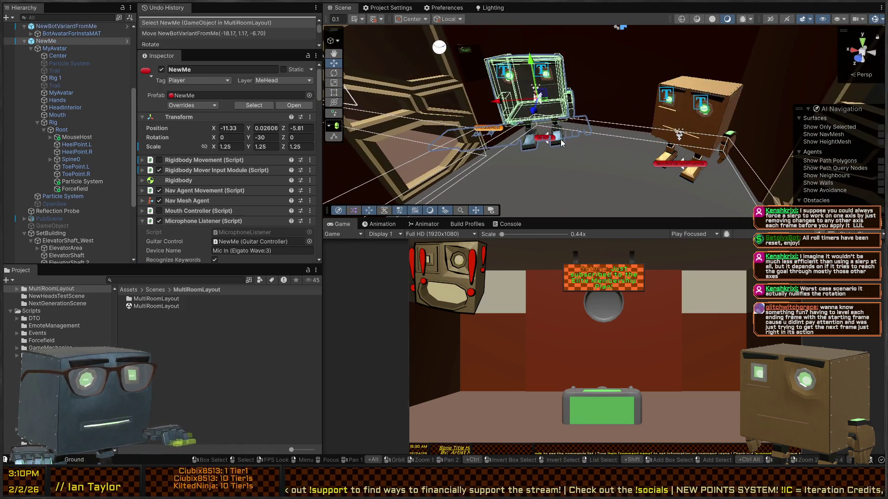
{"action": "mouse_move", "coordinate": [537, 103]}
{"action": "left_mouse_down"}
{"action": "mouse_move", "coordinate": [545, 167]}
{"action": "mouse_move", "coordinate": [598, 154]}
{"action": "mouse_move", "coordinate": [608, 120]}
{"action": "mouse_move", "coordinate": [584, 89]}
{"action": "left_mouse_up"}
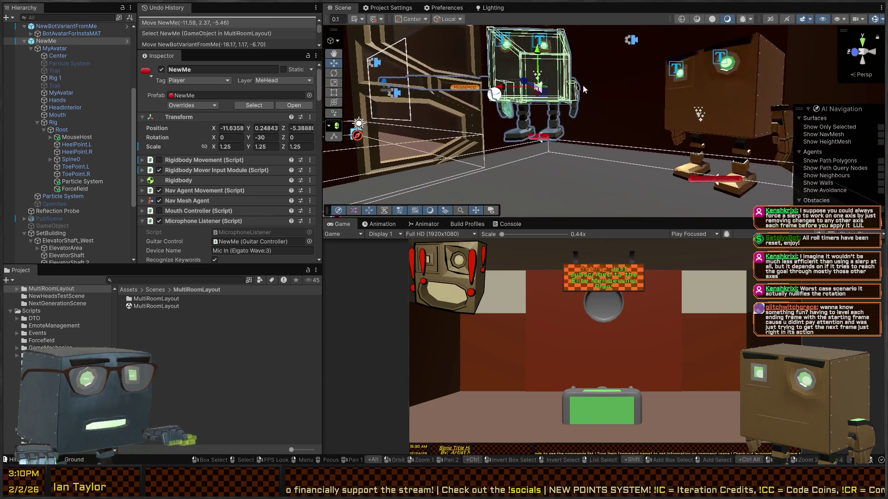
{"action": "left_click_drag", "start_coordinate": [540, 47], "coordinate": [565, 151]}
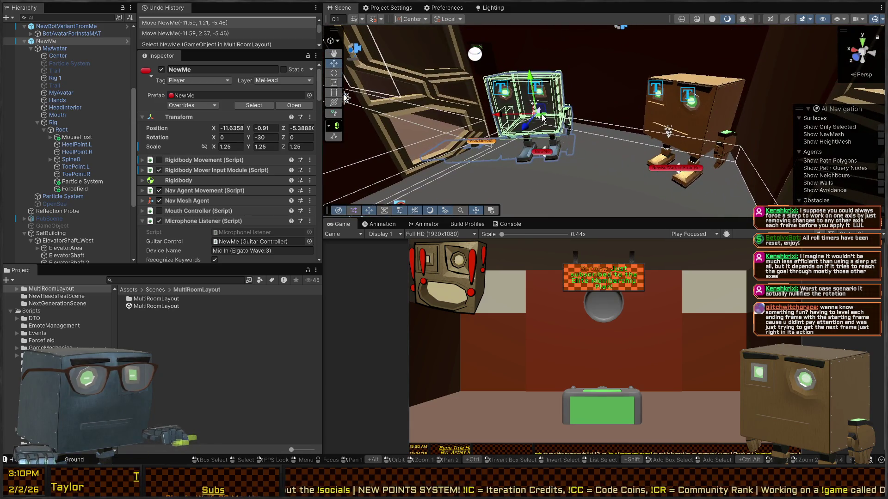
{"action": "left_click_drag", "start_coordinate": [542, 118], "coordinate": [550, 109]}
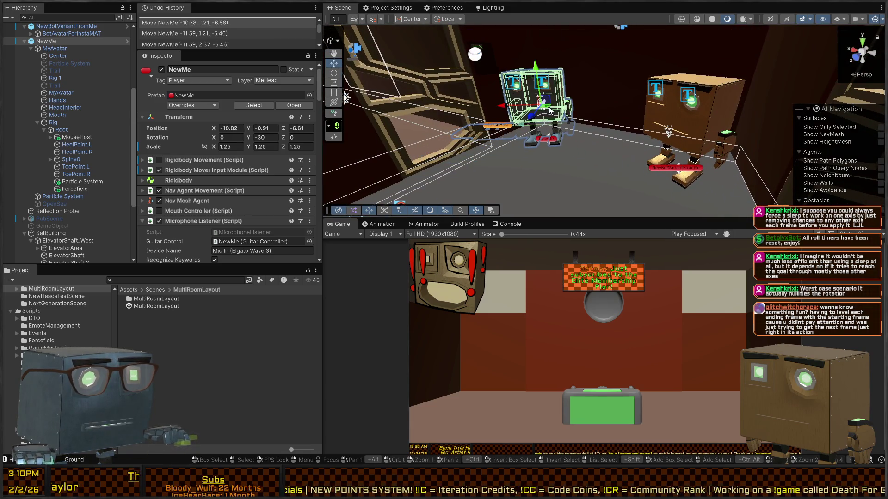
{"action": "left_click", "coordinate": [683, 175]}
{"action": "left_click_drag", "start_coordinate": [686, 126], "coordinate": [700, 122]}
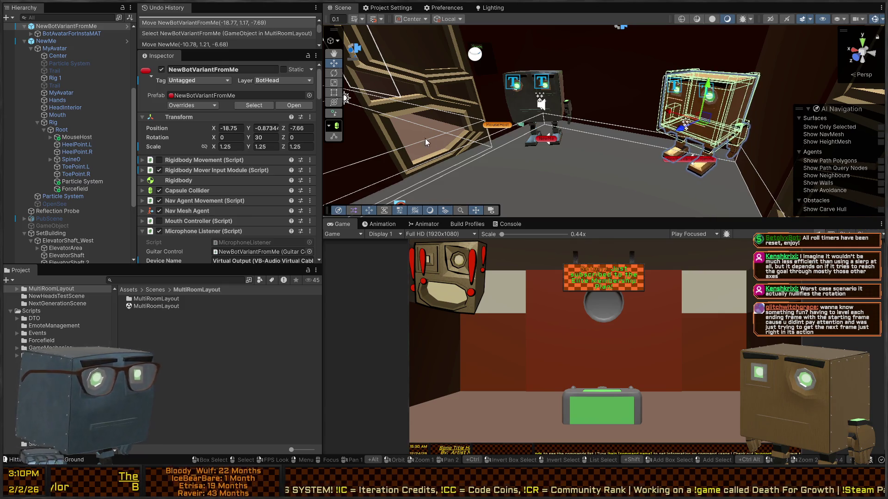
{"action": "scroll", "coordinate": [77, 185], "scroll_direction": "down", "scroll_amount": 5}
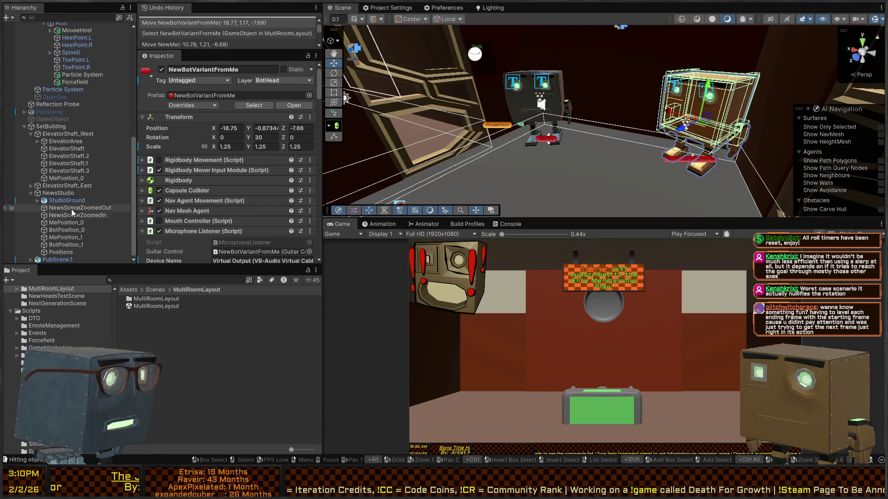
{"action": "left_click", "coordinate": [76, 179]}
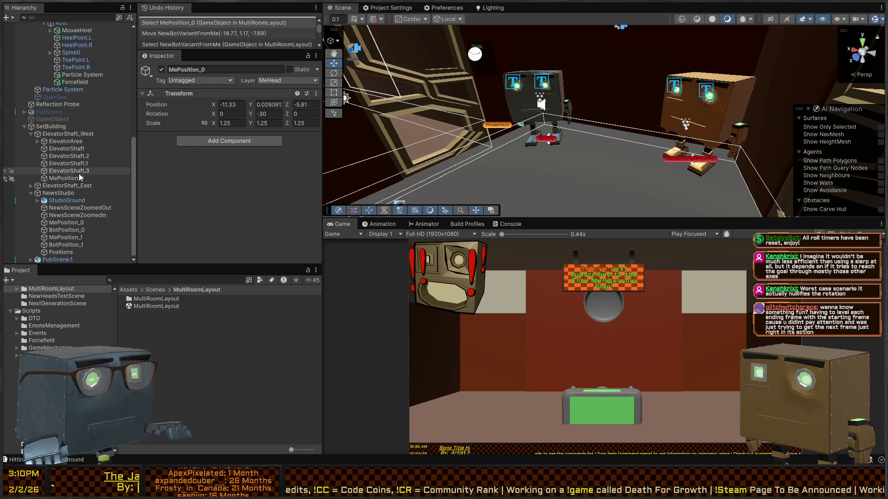
Delete the old MePosition_0 marker and reselect NewMe
{"action": "key", "text": "Delete"}
{"action": "left_click", "coordinate": [545, 143]}
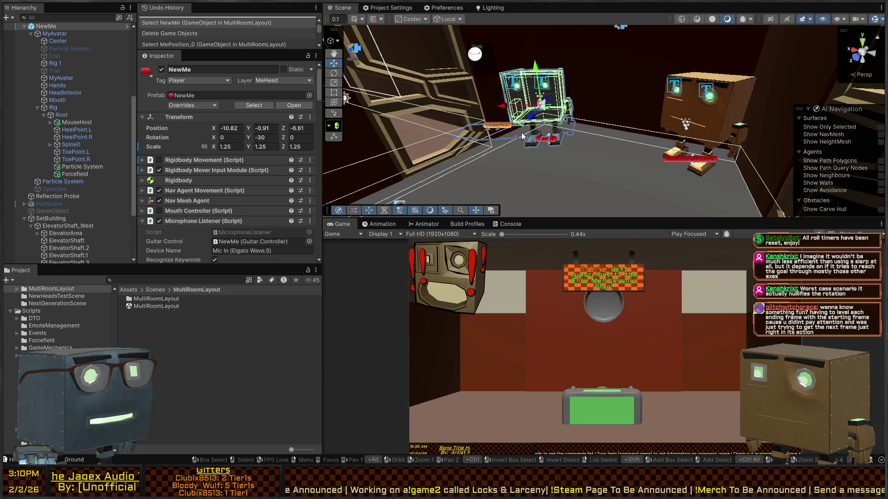
{"action": "mouse_move", "coordinate": [522, 135]}
{"action": "left_mouse_down"}
{"action": "mouse_move", "coordinate": [600, 138]}
{"action": "mouse_move", "coordinate": [588, 124]}
{"action": "mouse_move", "coordinate": [589, 165]}
{"action": "mouse_move", "coordinate": [601, 134]}
{"action": "left_mouse_up"}
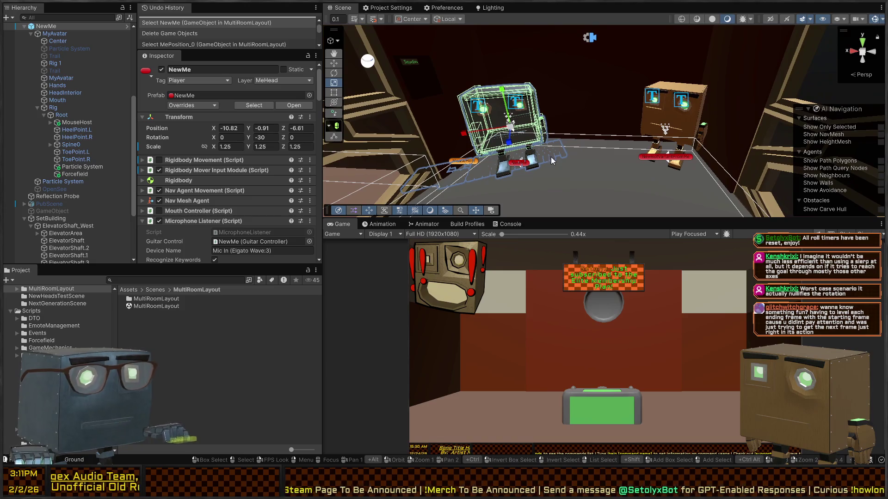
{"action": "key", "text": "w"}
{"action": "left_click", "coordinate": [526, 167]}
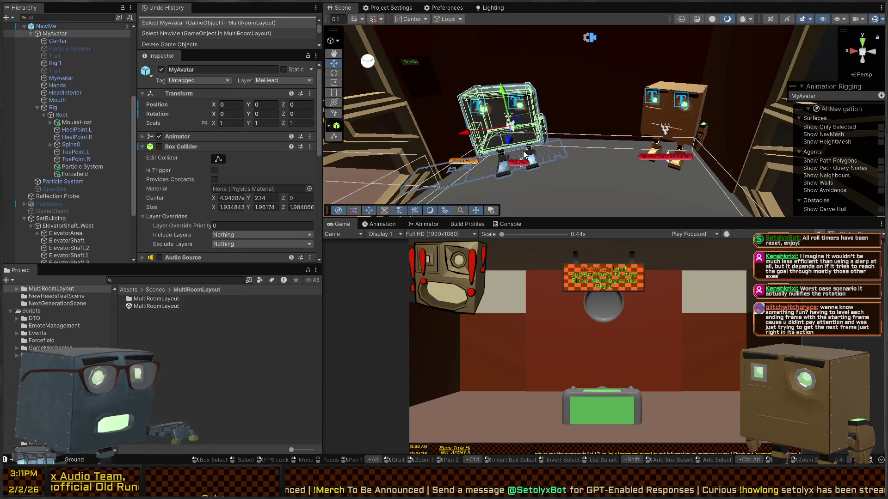
{"action": "left_click", "coordinate": [52, 26]}
{"action": "left_click", "coordinate": [31, 34]}
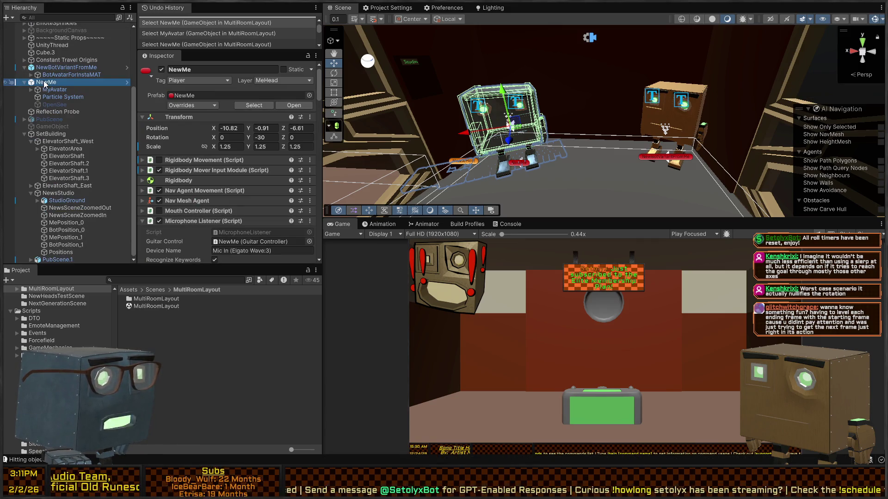
Create an empty child under NewMe named MePosition_0
{"action": "left_click", "coordinate": [52, 68]}
{"action": "left_click", "coordinate": [45, 83]}
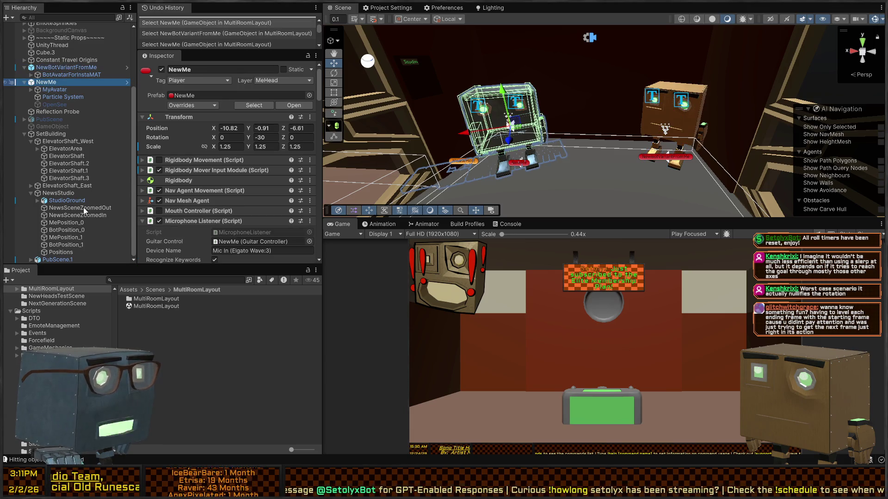
{"action": "key", "text": "alt+shift+n"}
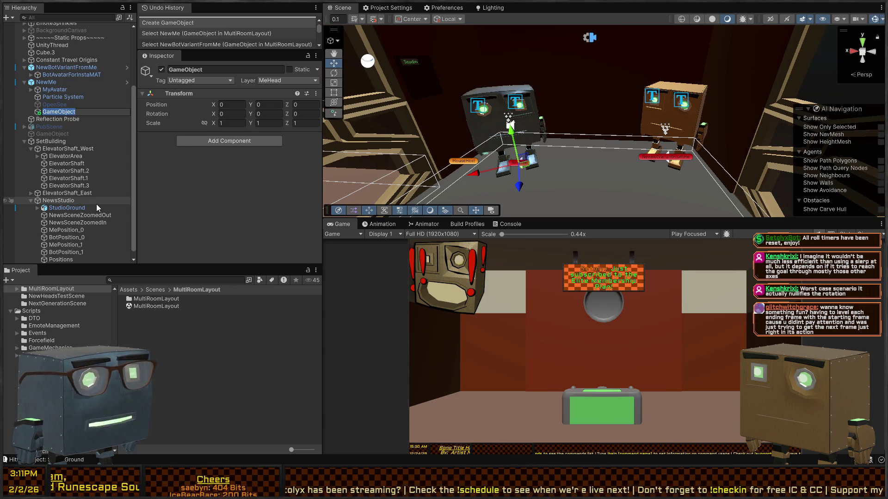
{"action": "type", "text": "MeP"}
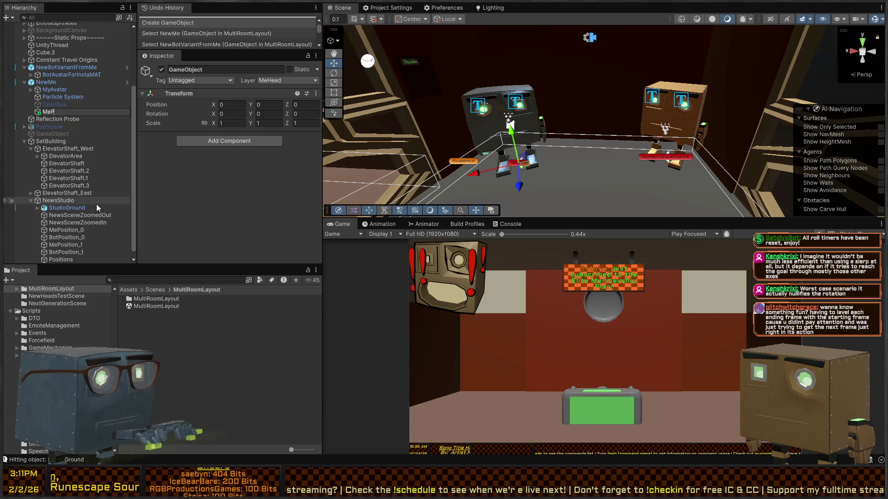
{"action": "type", "text": "osition_0"}
{"action": "key", "text": "Return"}
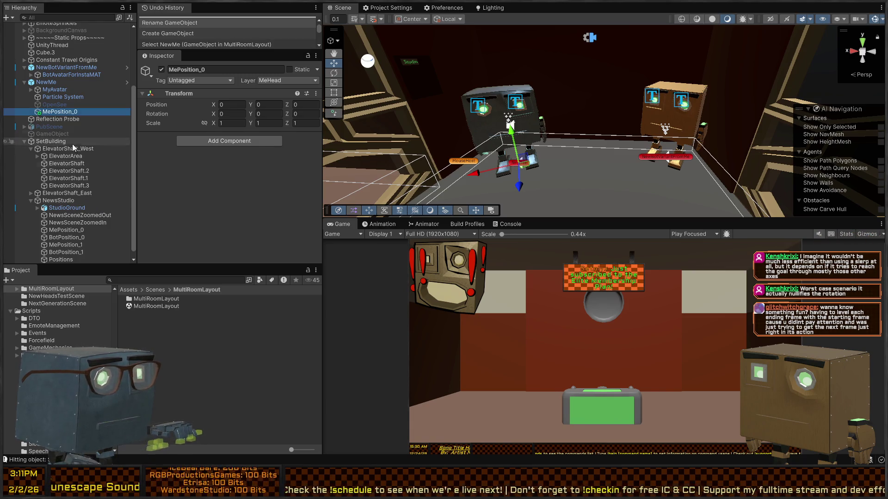
Move MePosition_0 to be the first child of ElevatorShaft_West
{"action": "left_click_drag", "start_coordinate": [65, 149], "coordinate": [64, 157]}
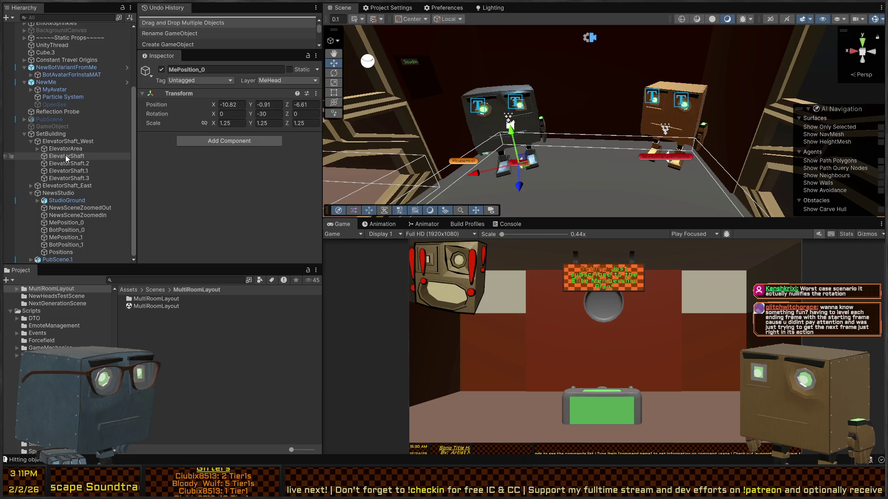
{"action": "left_click", "coordinate": [38, 149]}
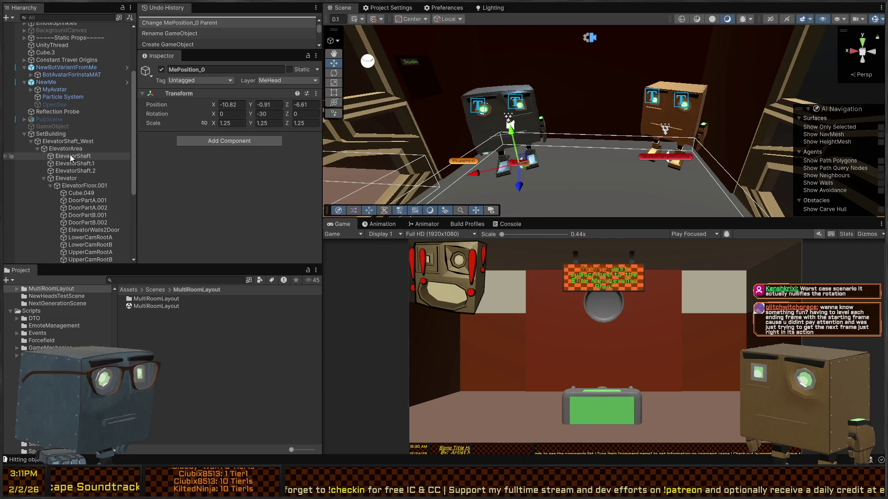
{"action": "left_click", "coordinate": [45, 179]}
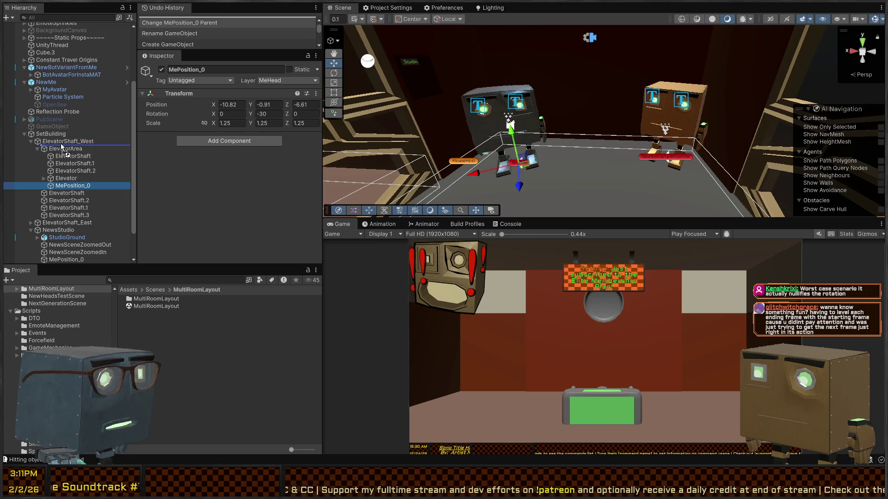
{"action": "left_click_drag", "start_coordinate": [63, 145], "coordinate": [52, 217]}
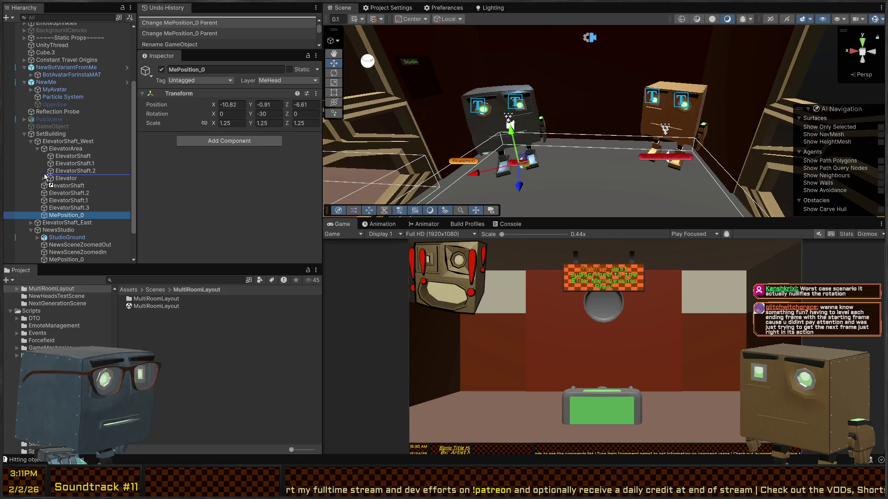
{"action": "left_click_drag", "start_coordinate": [47, 149], "coordinate": [47, 147]}
{"action": "left_click", "coordinate": [38, 156]}
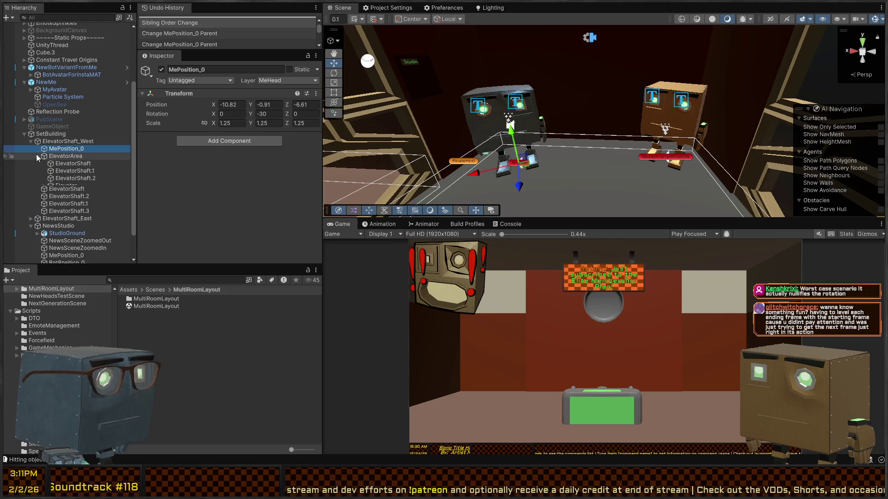
{"action": "left_click", "coordinate": [683, 158]}
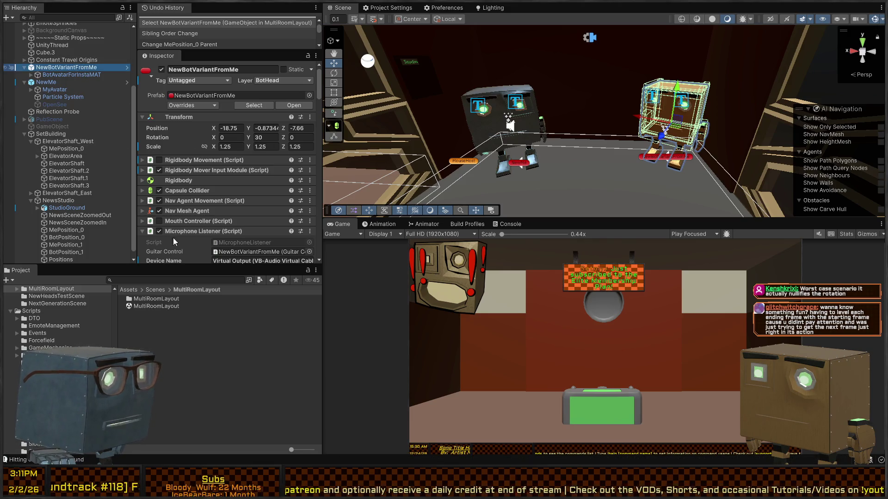
Create an empty BotPosition_0 under the crate robot and move it under ElevatorShaft_West
{"action": "key", "text": "alt+shift+n"}
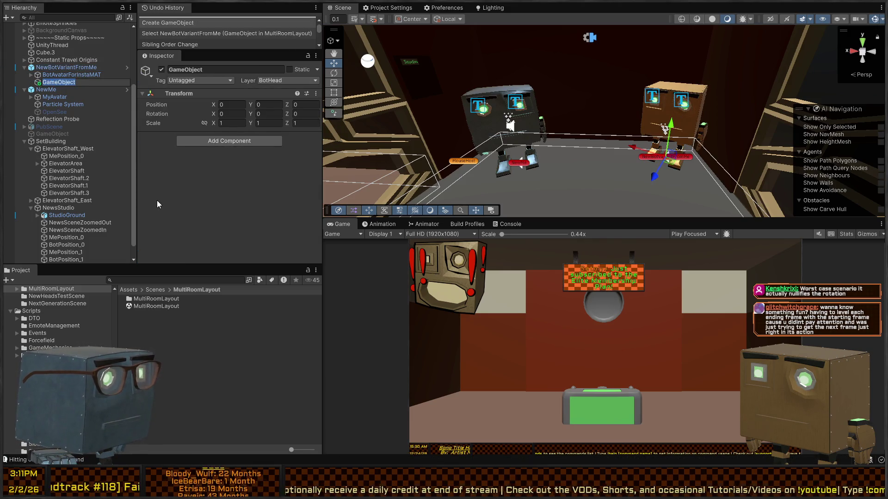
{"action": "type", "text": "BotPosition"}
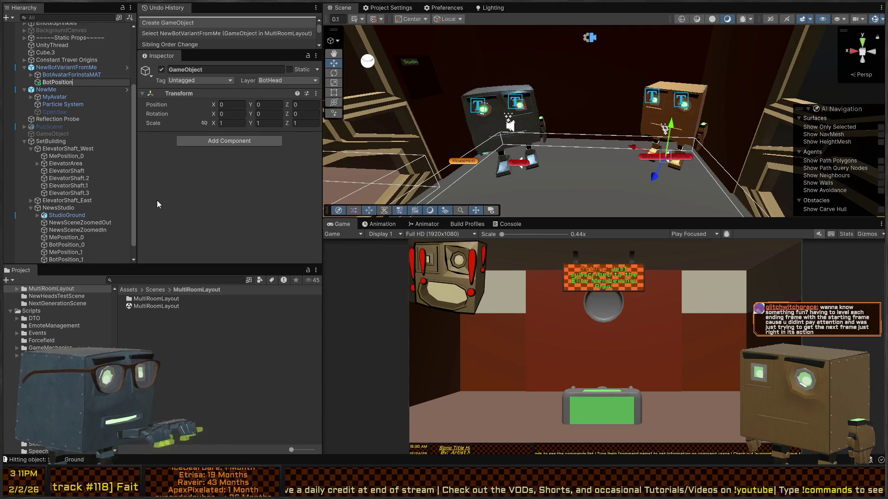
{"action": "type", "text": "_0"}
{"action": "key", "text": "Return"}
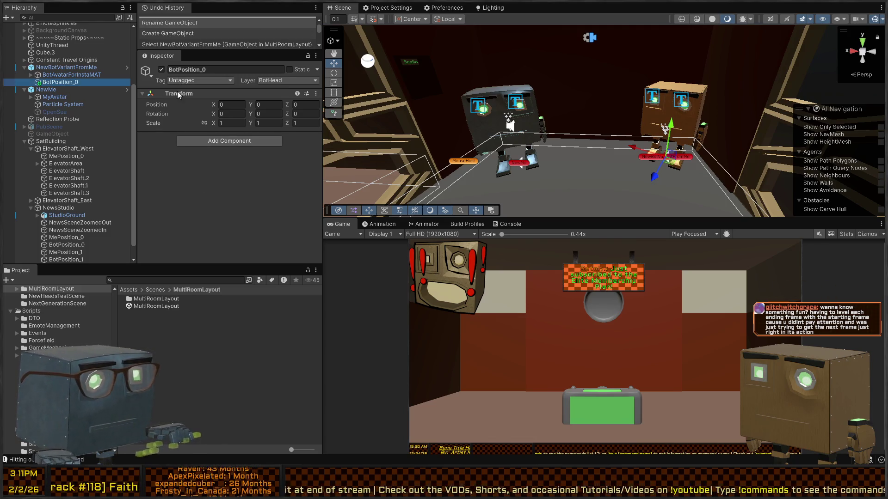
{"action": "mouse_move", "coordinate": [59, 83]}
{"action": "left_mouse_down"}
{"action": "mouse_move", "coordinate": [61, 196]}
{"action": "mouse_move", "coordinate": [69, 152]}
{"action": "left_mouse_up"}
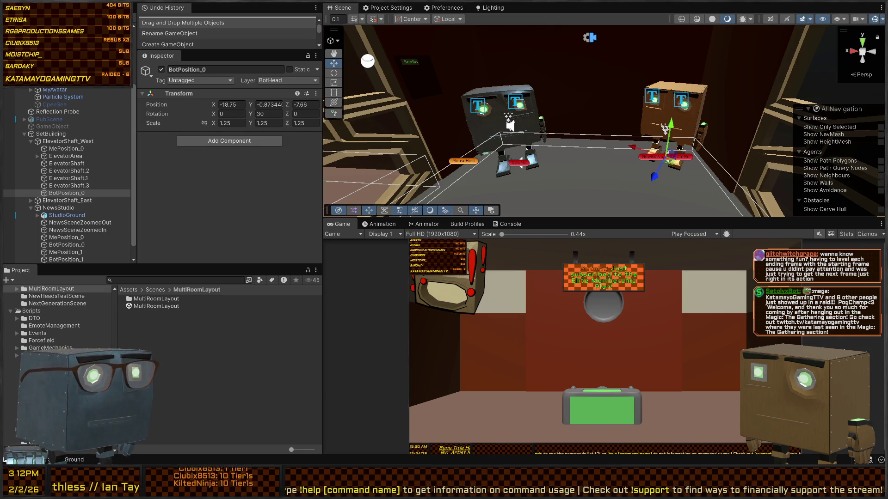
{"action": "mouse_move", "coordinate": [657, 127]}
{"action": "left_mouse_down", "text": "alt"}
{"action": "mouse_move", "coordinate": [613, 124]}
{"action": "mouse_move", "coordinate": [643, 167]}
{"action": "mouse_move", "coordinate": [529, 158]}
{"action": "mouse_move", "coordinate": [670, 167]}
{"action": "left_mouse_up", "text": "alt"}
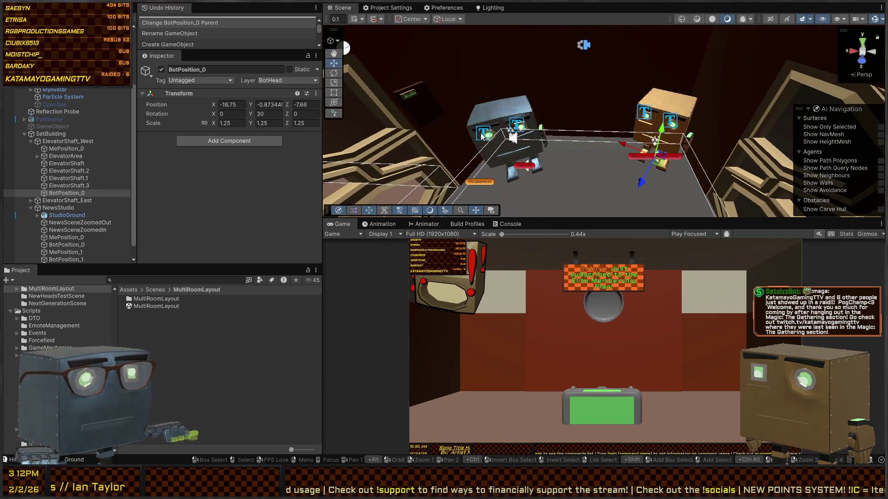
Move NewBotVariantFromMe to 11.48, -0.87, 9.19 and dismiss the Greet popup
{"action": "mouse_move", "coordinate": [546, 209]}
{"action": "left_mouse_down", "text": "alt"}
{"action": "mouse_move", "coordinate": [588, 142]}
{"action": "mouse_move", "coordinate": [700, 165]}
{"action": "mouse_move", "coordinate": [568, 74]}
{"action": "mouse_move", "coordinate": [539, 67]}
{"action": "left_mouse_up", "text": "alt"}
{"action": "left_click", "coordinate": [588, 143]}
{"action": "mouse_move", "coordinate": [659, 109]}
{"action": "left_mouse_down", "text": "alt"}
{"action": "mouse_move", "coordinate": [735, 166]}
{"action": "mouse_move", "coordinate": [420, 77]}
{"action": "mouse_move", "coordinate": [369, 85]}
{"action": "left_mouse_up", "text": "alt"}
{"action": "left_click", "coordinate": [737, 167]}
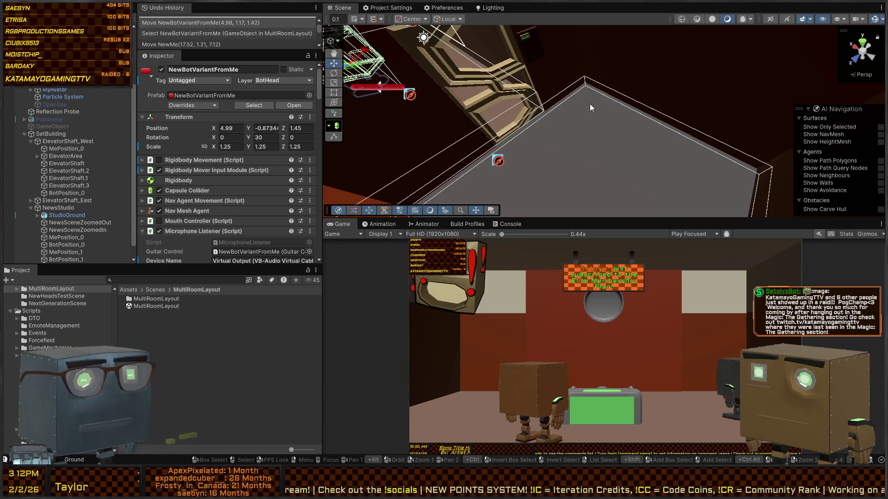
{"action": "left_click_drag", "start_coordinate": [590, 104], "coordinate": [365, 56], "text": "alt"}
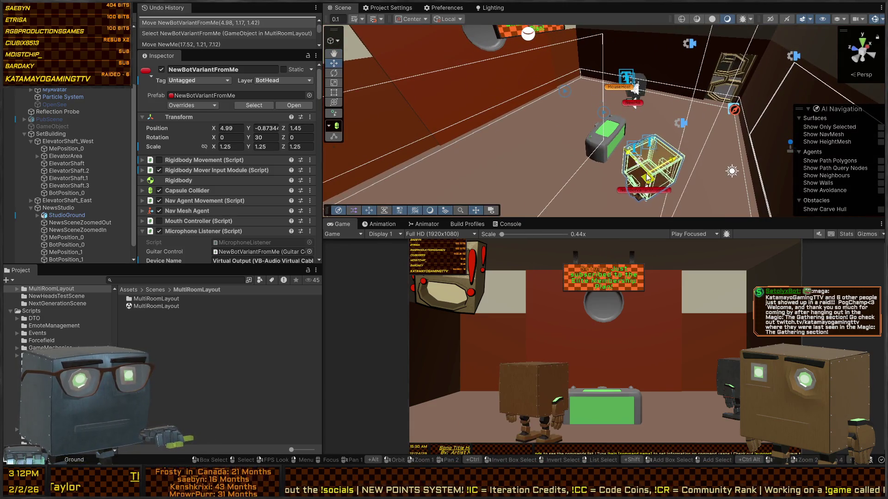
{"action": "mouse_move", "coordinate": [645, 141]}
{"action": "left_mouse_down"}
{"action": "mouse_move", "coordinate": [598, 104]}
{"action": "mouse_move", "coordinate": [510, 118]}
{"action": "mouse_move", "coordinate": [363, 108]}
{"action": "left_mouse_up"}
{"action": "key", "text": "e"}
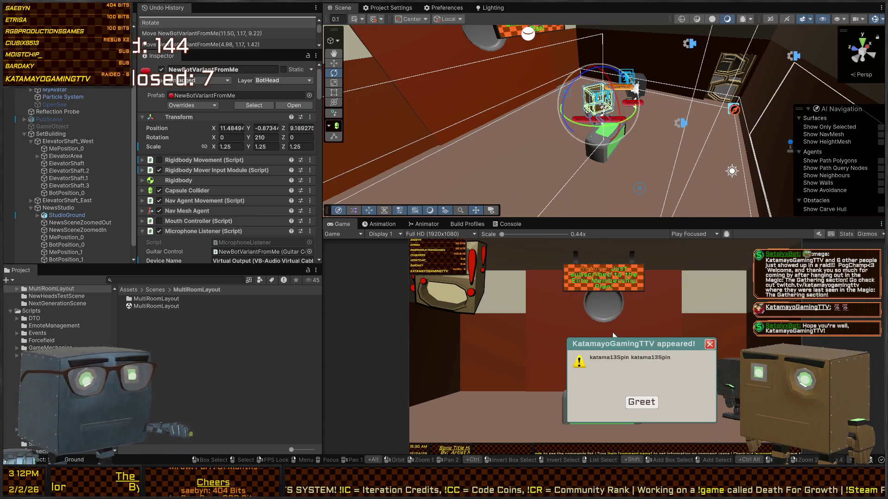
{"action": "left_click", "coordinate": [637, 368]}
Reposition NewMe to 2.06, -0.91, 9.69 turned -240, then select ElevatorShaft_West
{"action": "mouse_move", "coordinate": [638, 158]}
{"action": "left_mouse_down", "text": "alt"}
{"action": "mouse_move", "coordinate": [669, 135]}
{"action": "mouse_move", "coordinate": [656, 147]}
{"action": "mouse_move", "coordinate": [420, 161]}
{"action": "mouse_move", "coordinate": [436, 171]}
{"action": "mouse_move", "coordinate": [759, 98]}
{"action": "mouse_move", "coordinate": [669, 160]}
{"action": "mouse_move", "coordinate": [438, 126]}
{"action": "mouse_move", "coordinate": [370, 132]}
{"action": "left_mouse_up", "text": "alt"}
{"action": "key", "text": "w"}
{"action": "left_click", "coordinate": [657, 147]}
{"action": "left_click", "coordinate": [657, 147]}
{"action": "left_click", "coordinate": [656, 147]}
{"action": "key", "text": "e"}
{"action": "scroll", "coordinate": [68, 153], "scroll_direction": "down", "scroll_amount": 5}
{"action": "scroll", "coordinate": [69, 137], "scroll_direction": "down", "scroll_amount": 2}
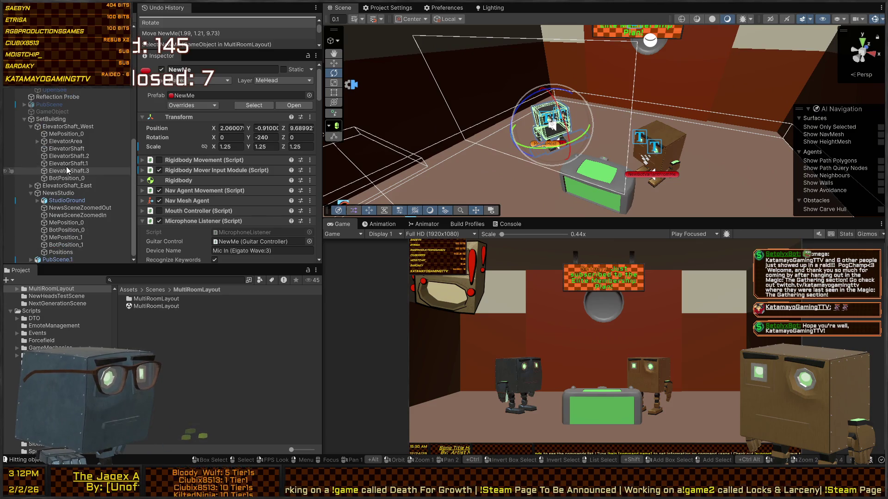
{"action": "left_click", "coordinate": [60, 127]}
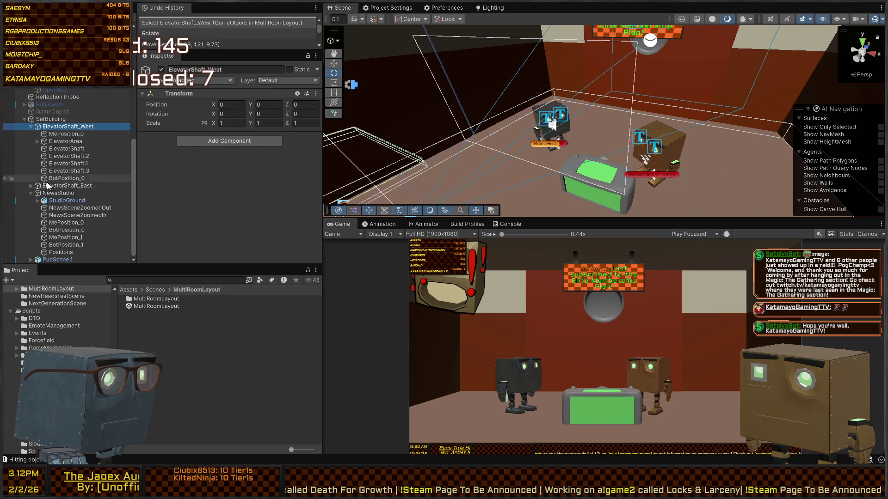
In SetBuilding's West Elevator cameras, assign MePosition_0 and BotPosition_0 to the first camera
{"action": "double_click", "coordinate": [51, 119]}
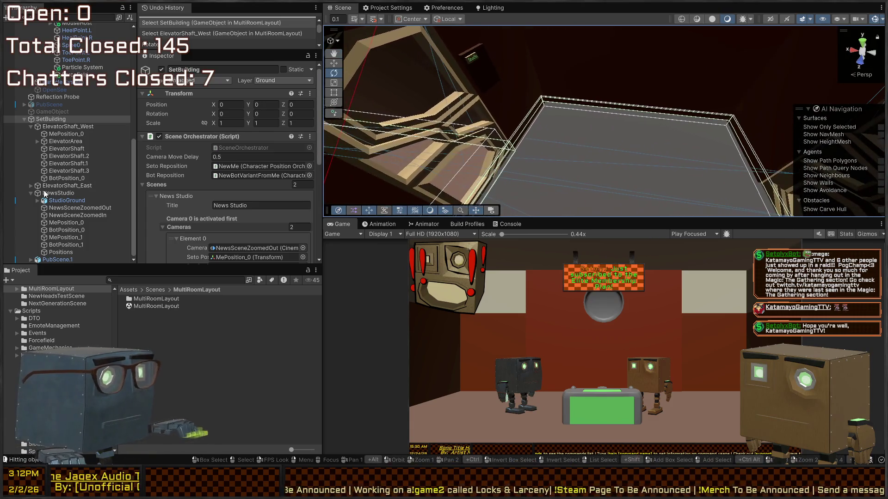
{"action": "scroll", "coordinate": [207, 156], "scroll_direction": "down", "scroll_amount": 5}
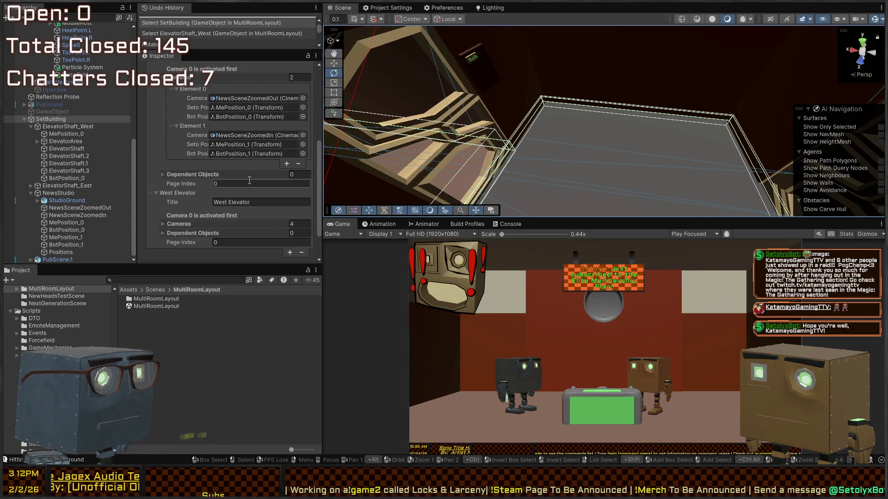
{"action": "left_click", "coordinate": [187, 154]}
{"action": "scroll", "coordinate": [187, 154], "scroll_direction": "down", "scroll_amount": 3}
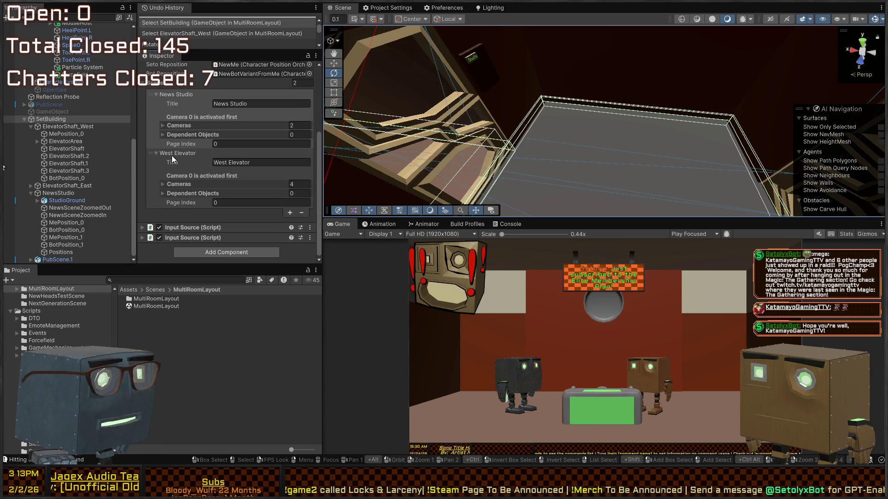
{"action": "left_click", "coordinate": [185, 159]}
{"action": "left_click", "coordinate": [175, 170]}
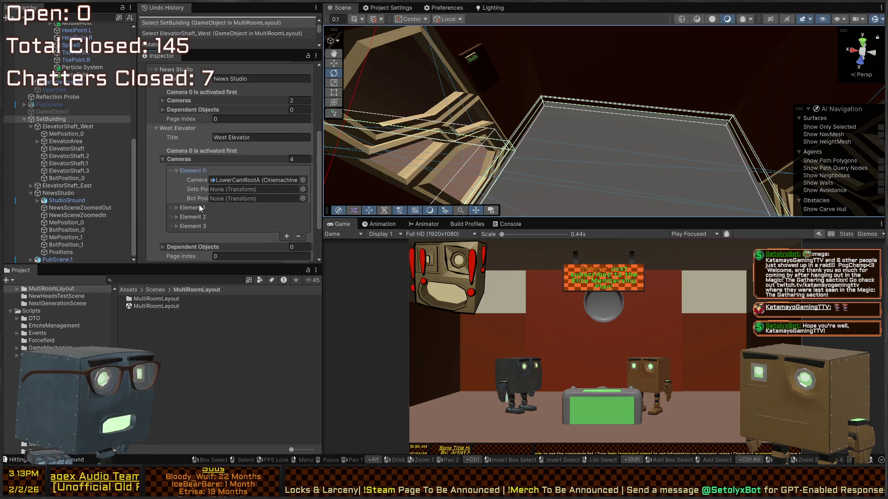
{"action": "left_click_drag", "start_coordinate": [67, 135], "coordinate": [268, 190]}
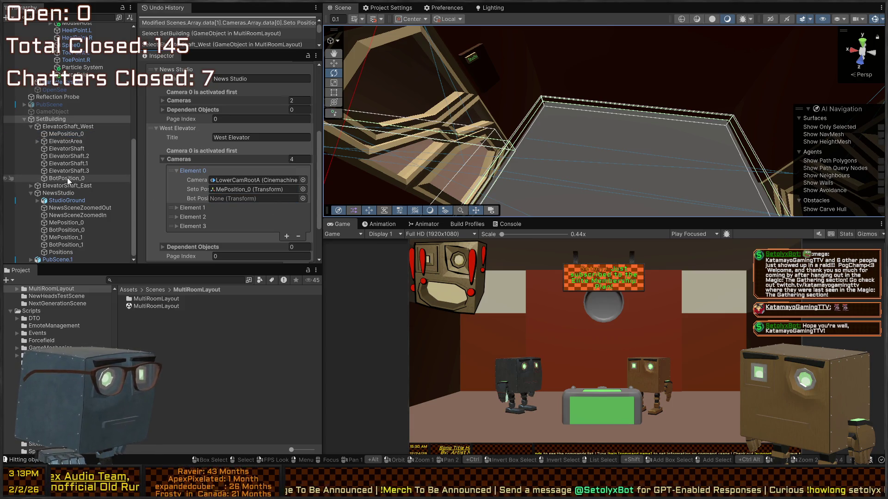
{"action": "mouse_move", "coordinate": [67, 177]}
{"action": "left_mouse_down"}
{"action": "mouse_move", "coordinate": [59, 141]}
{"action": "mouse_move", "coordinate": [83, 151]}
{"action": "mouse_move", "coordinate": [60, 121]}
{"action": "mouse_move", "coordinate": [56, 145]}
{"action": "mouse_move", "coordinate": [237, 201]}
{"action": "left_mouse_up"}
Assign MePosition_0 and BotPosition_0 to the second, third and fourth West Elevator cameras
{"action": "left_click", "coordinate": [187, 181]}
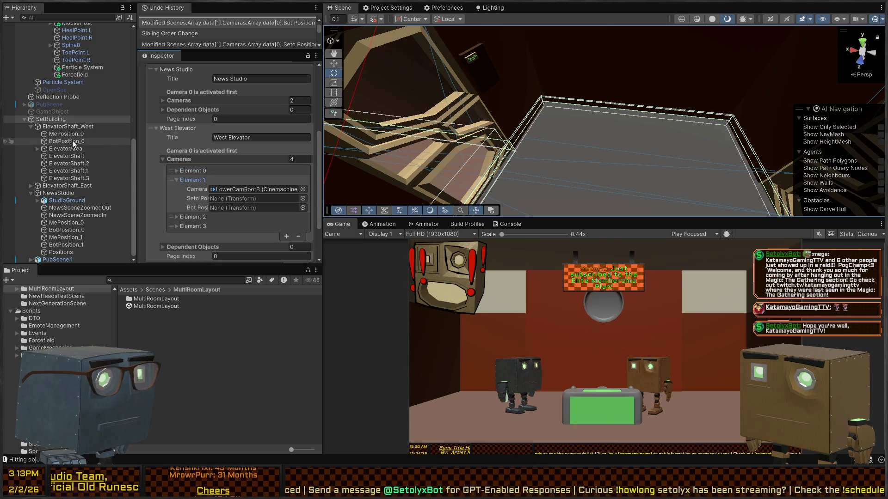
{"action": "mouse_move", "coordinate": [66, 133]}
{"action": "left_mouse_down"}
{"action": "mouse_move", "coordinate": [261, 201]}
{"action": "mouse_move", "coordinate": [194, 195]}
{"action": "mouse_move", "coordinate": [236, 208]}
{"action": "left_mouse_up"}
{"action": "left_click", "coordinate": [177, 180]}
{"action": "left_click", "coordinate": [176, 189]}
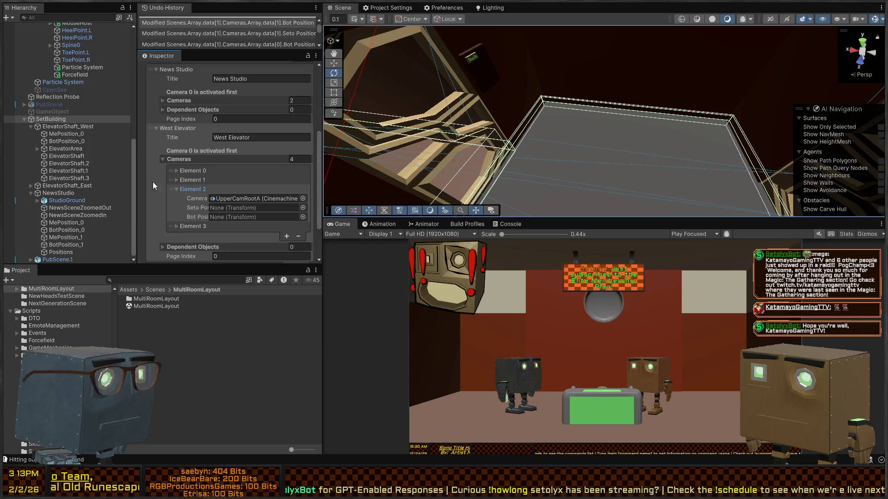
{"action": "mouse_move", "coordinate": [76, 134]}
{"action": "left_mouse_down"}
{"action": "mouse_move", "coordinate": [243, 211]}
{"action": "mouse_move", "coordinate": [70, 145]}
{"action": "mouse_move", "coordinate": [234, 218]}
{"action": "left_mouse_up"}
{"action": "left_click", "coordinate": [177, 189]}
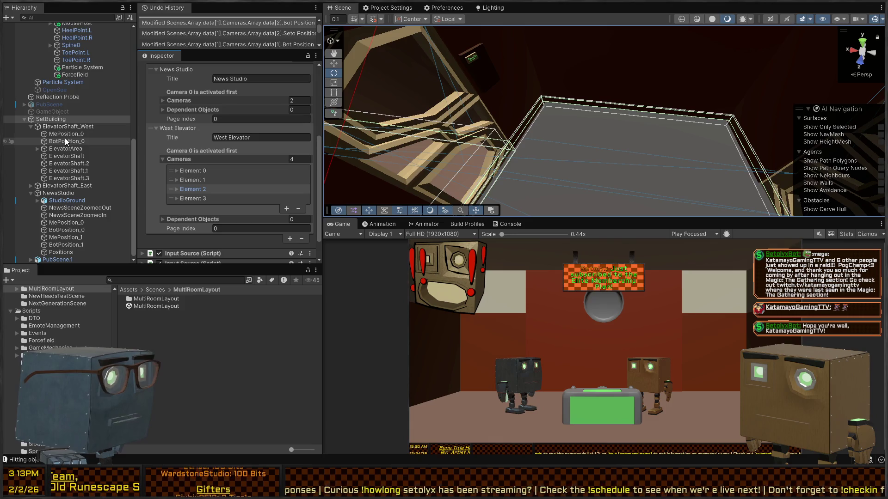
{"action": "left_click", "coordinate": [193, 199]}
{"action": "mouse_move", "coordinate": [69, 134]}
{"action": "left_mouse_down"}
{"action": "mouse_move", "coordinate": [269, 238]}
{"action": "mouse_move", "coordinate": [252, 224]}
{"action": "left_mouse_up"}
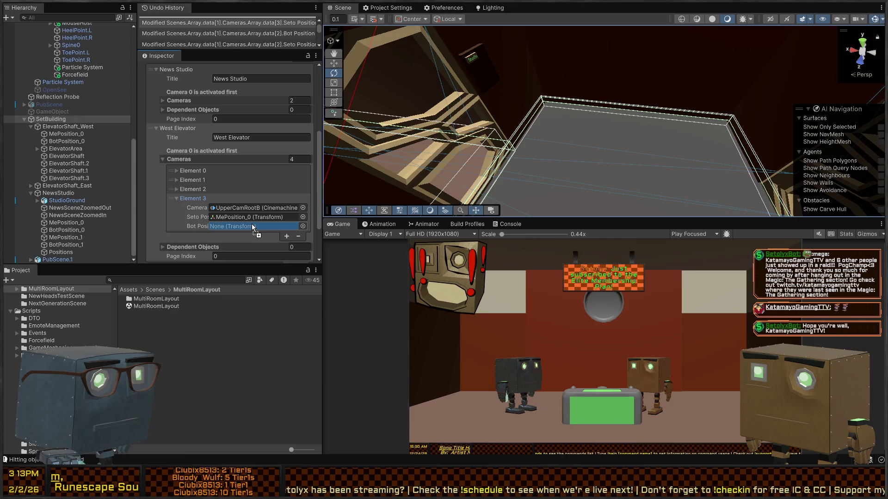
{"action": "left_click", "coordinate": [176, 199]}
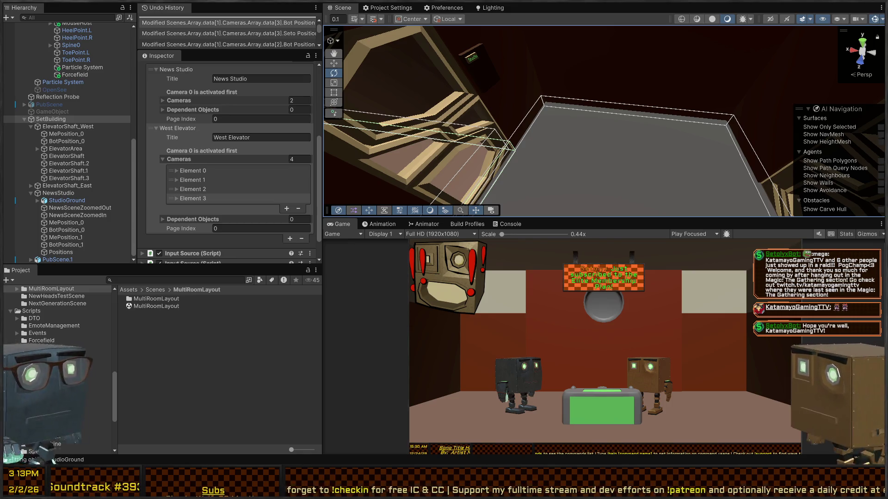
Create an empty child 'EntranceBridge' under ElevatorFloor.001 and add a NavMesh Link component to it
{"action": "left_click", "coordinate": [532, 153]}
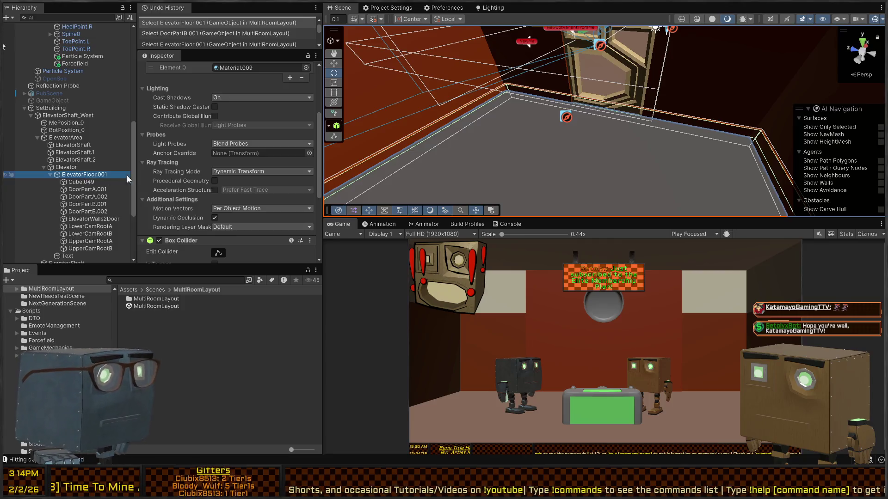
{"action": "key", "text": "alt+shift+n"}
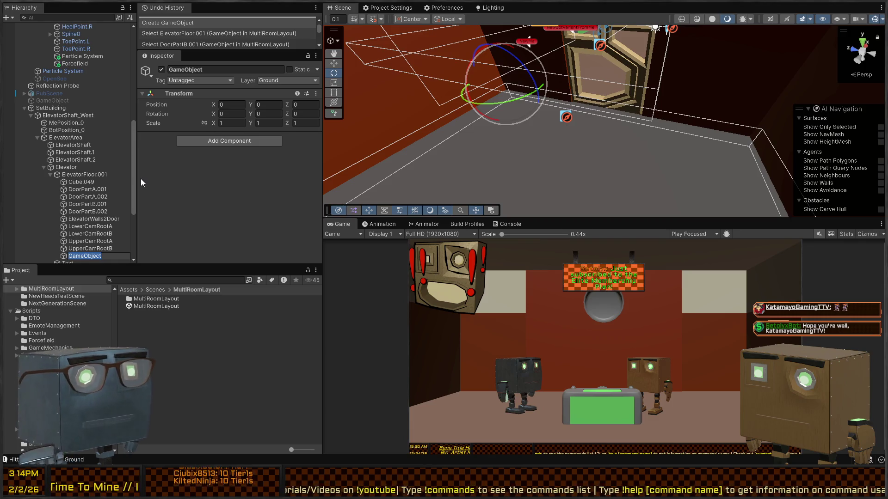
{"action": "type", "text": "Entrance"}
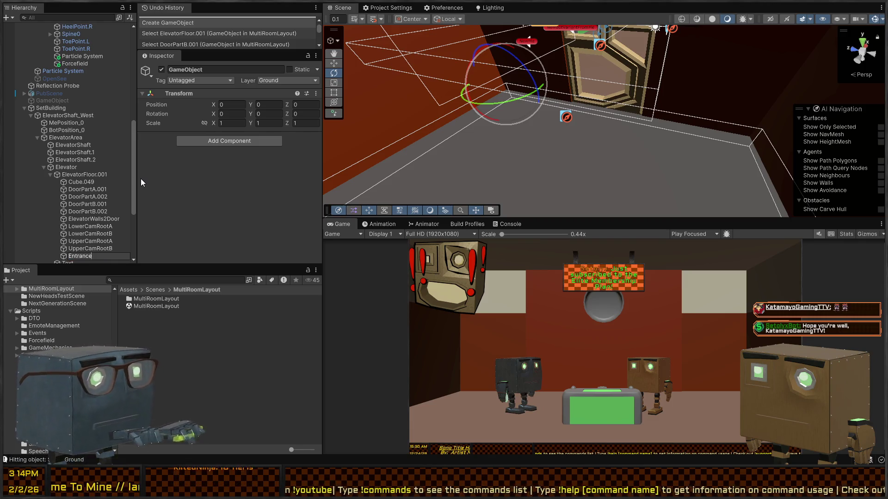
{"action": "type", "text": "Bridge"}
{"action": "key", "text": "Return"}
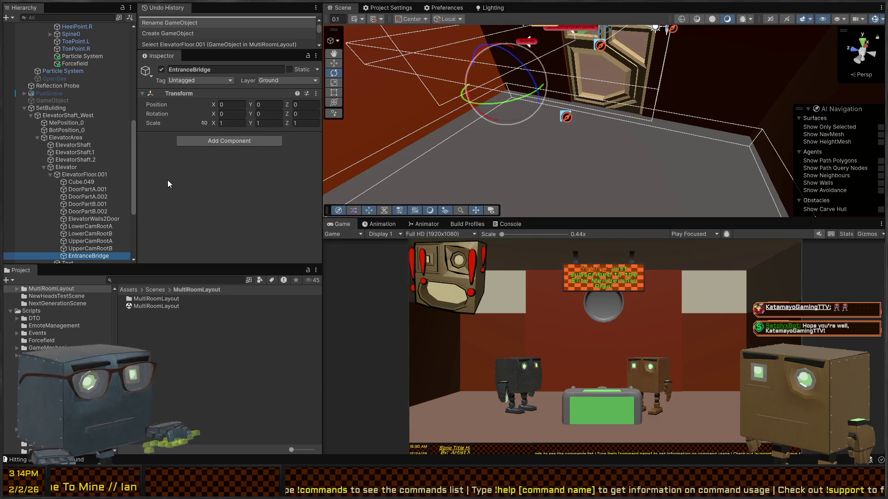
{"action": "left_click", "coordinate": [212, 157]}
{"action": "mouse_move", "coordinate": [436, 116]}
{"action": "left_mouse_down"}
{"action": "mouse_move", "coordinate": [379, 94]}
{"action": "mouse_move", "coordinate": [653, 106]}
{"action": "left_mouse_up"}
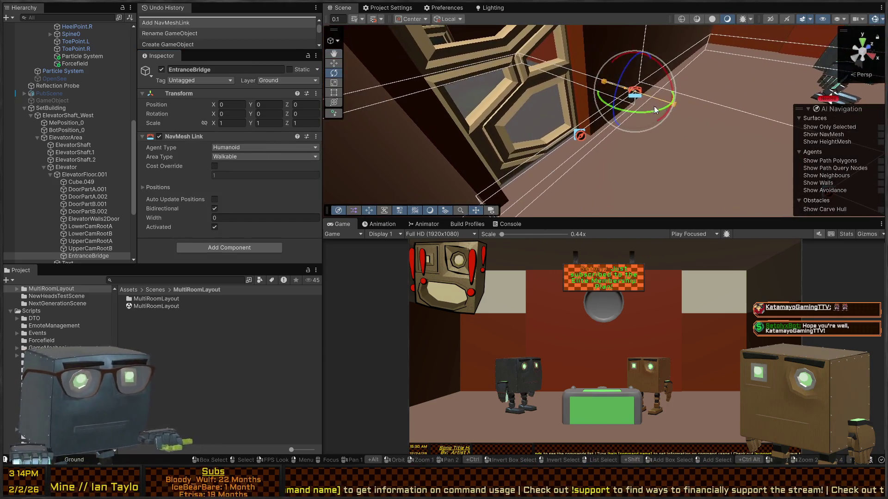
Move EntranceBridge along X to 6.38 so it sits in the elevator doorway
{"action": "key", "text": "w"}
{"action": "left_click_drag", "start_coordinate": [601, 111], "coordinate": [520, 149]}
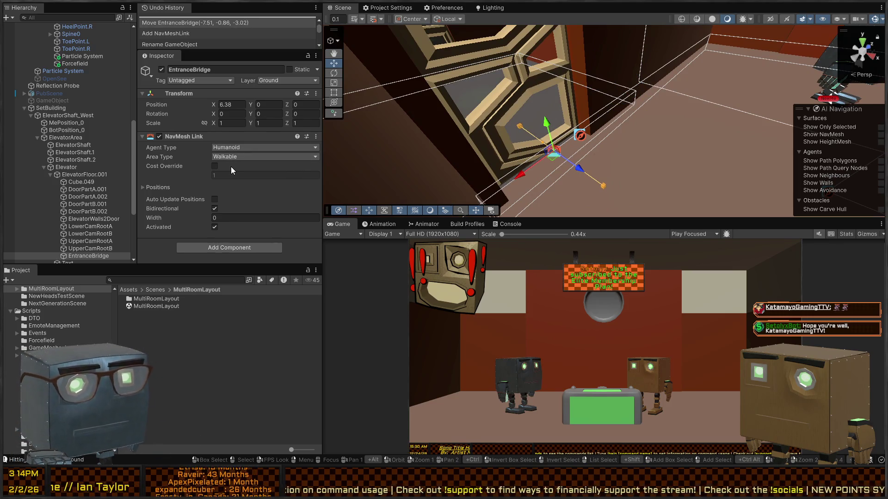
{"action": "mouse_move", "coordinate": [462, 153]}
{"action": "left_mouse_down"}
{"action": "mouse_move", "coordinate": [708, 149]}
{"action": "mouse_move", "coordinate": [657, 161]}
{"action": "mouse_move", "coordinate": [597, 138]}
{"action": "left_mouse_up"}
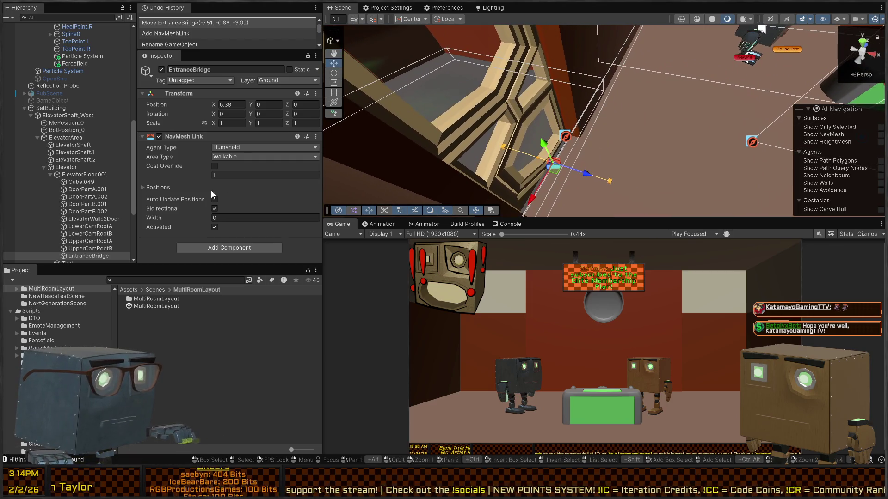
Check the link's start and end positions, enter Play mode, and select the MultiRoomLayout scene
{"action": "left_click", "coordinate": [158, 187]}
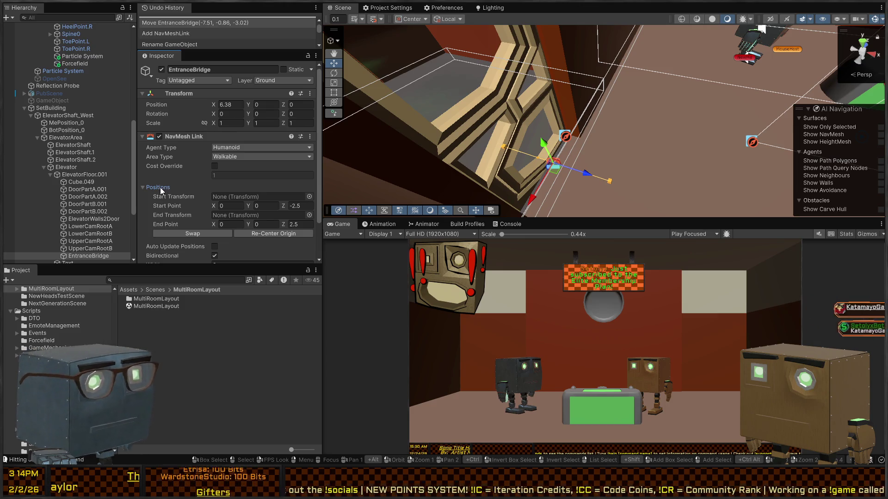
{"action": "left_click", "coordinate": [157, 187]}
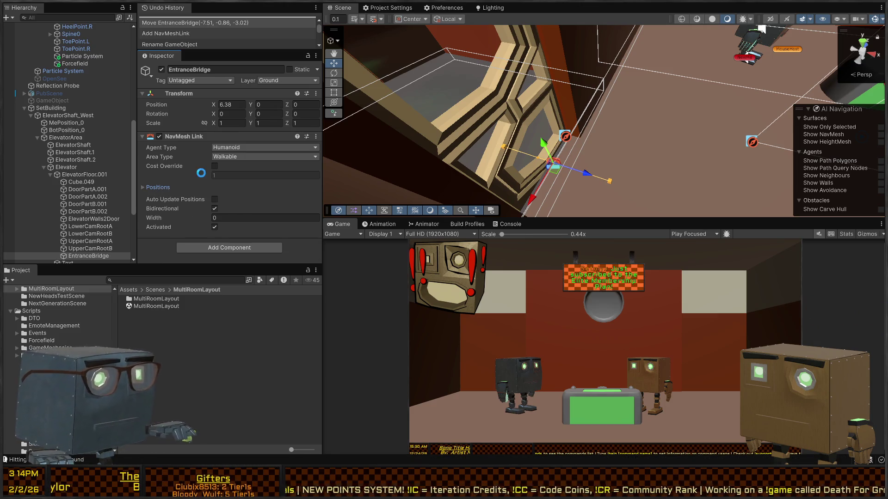
{"action": "key", "text": "ctrl+p"}
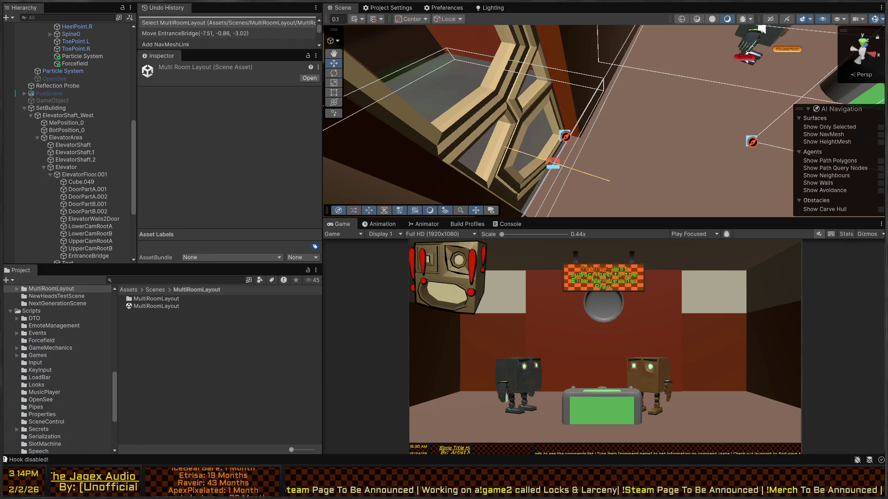
{"action": "left_click", "coordinate": [156, 306]}
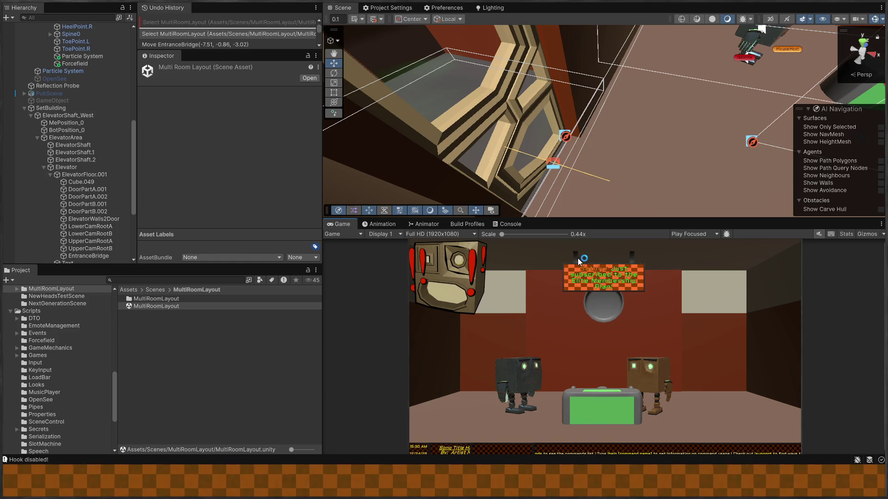
Run the game in a maximized Game view and watch the bots, then restore the editor layout
{"action": "key", "text": "shift+space"}
{"action": "key", "text": "ctrl+p"}
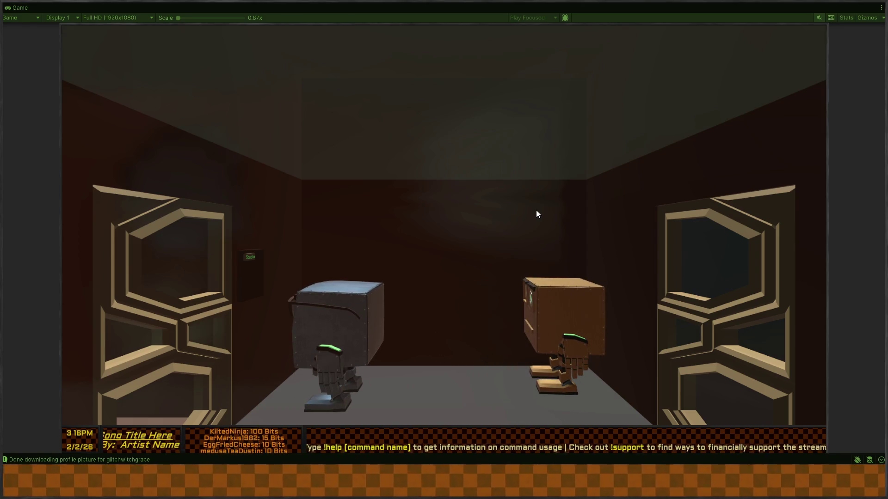
{"action": "left_click", "coordinate": [503, 218]}
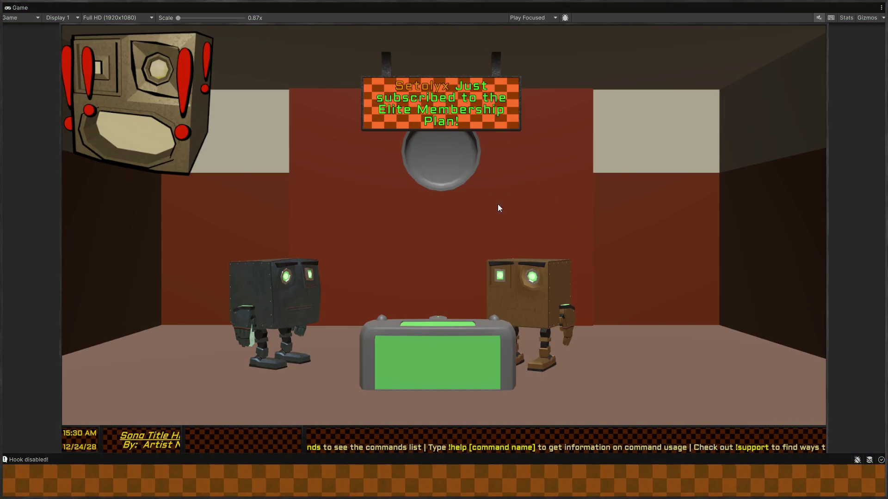
{"action": "key", "text": "shift+space"}
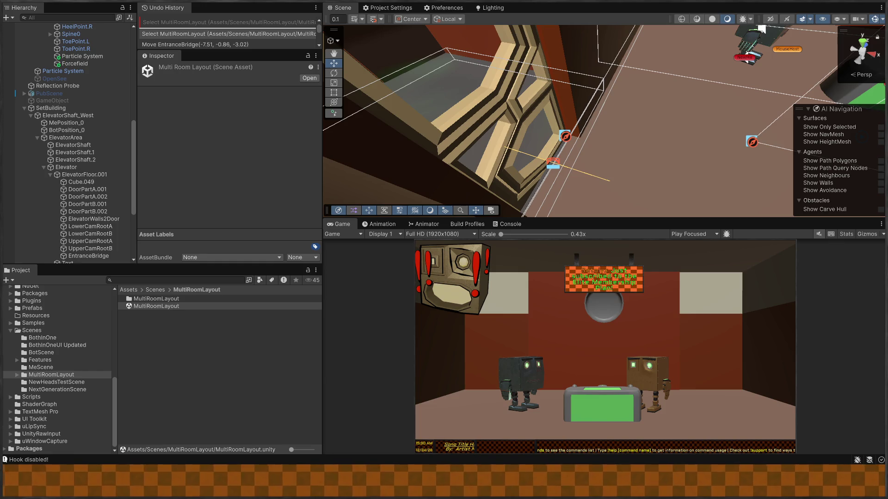
Deactivate the EntranceBridge object and stop Play mode
{"action": "mouse_move", "coordinate": [527, 170]}
{"action": "left_mouse_down"}
{"action": "mouse_move", "coordinate": [606, 164]}
{"action": "mouse_move", "coordinate": [573, 149]}
{"action": "mouse_move", "coordinate": [568, 131]}
{"action": "mouse_move", "coordinate": [615, 138]}
{"action": "mouse_move", "coordinate": [667, 130]}
{"action": "mouse_move", "coordinate": [695, 142]}
{"action": "left_mouse_up"}
{"action": "left_click", "coordinate": [568, 131]}
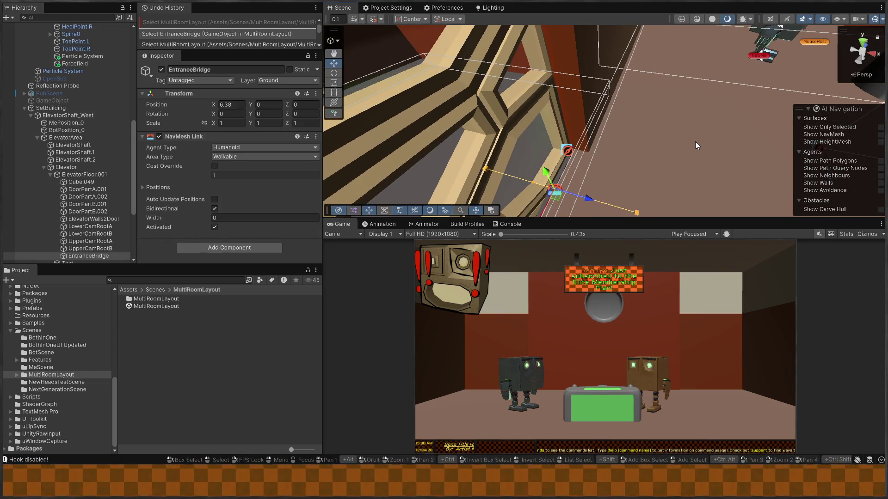
{"action": "key", "text": "alt+shift+a"}
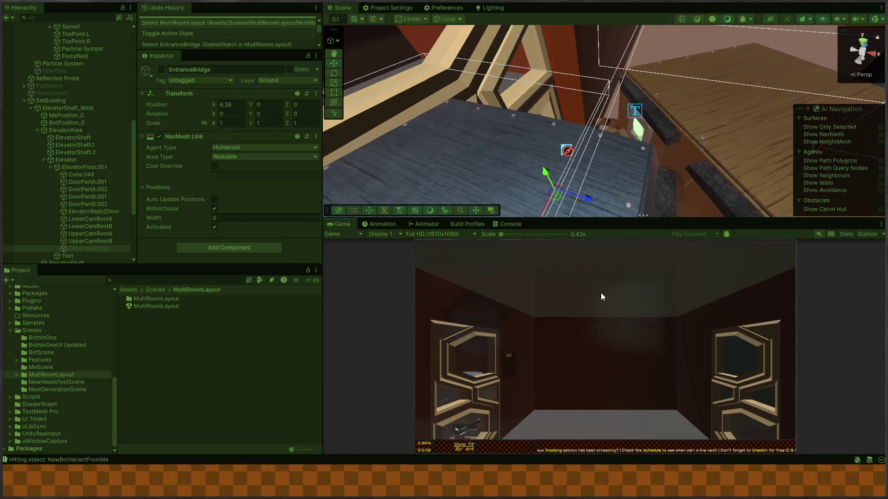
{"action": "key", "text": "ctrl+p"}
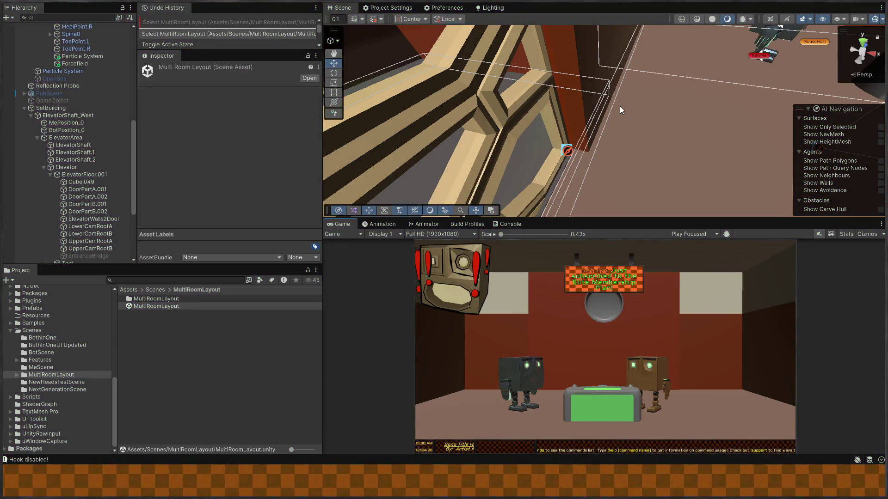
Inspect EntranceBridge's NavMesh Link (Humanoid, Walkable, bidirectional) and pull the Scene view out to a wide room shot
{"action": "scroll", "coordinate": [72, 132], "scroll_direction": "down", "scroll_amount": 4}
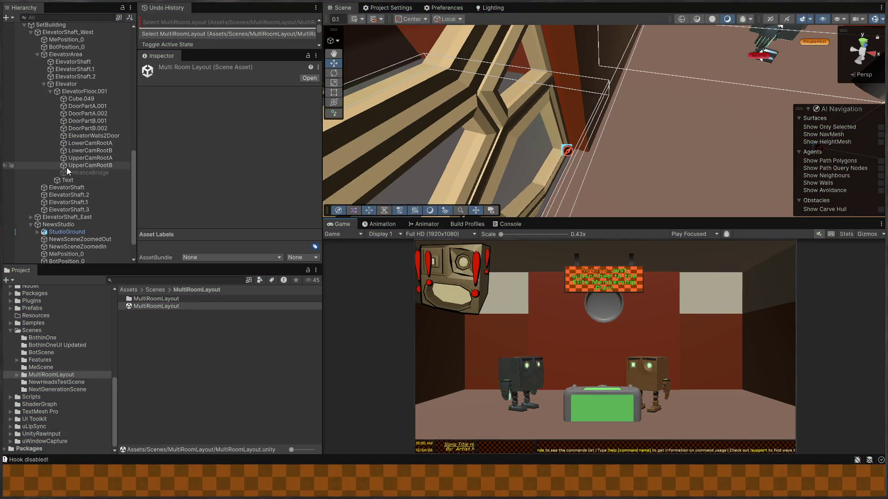
{"action": "left_click", "coordinate": [95, 173]}
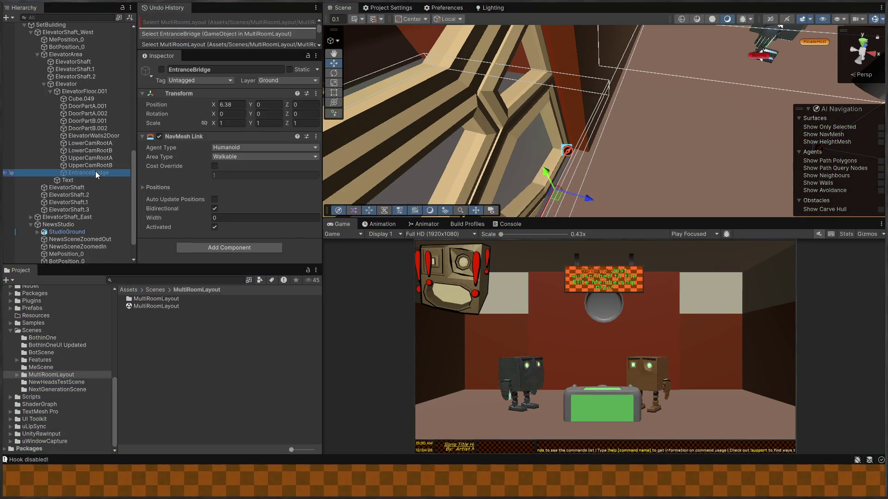
{"action": "left_click", "coordinate": [274, 451]}
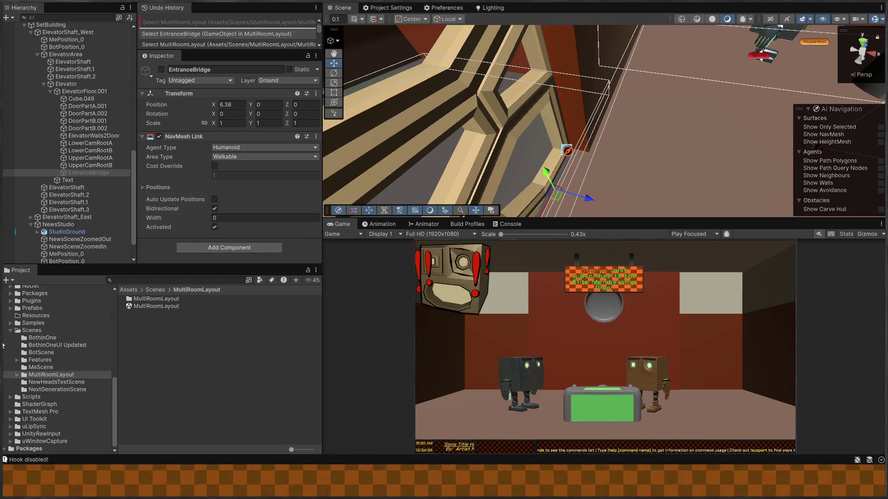
{"action": "mouse_move", "coordinate": [694, 92]}
{"action": "left_mouse_down"}
{"action": "mouse_move", "coordinate": [794, 42]}
{"action": "mouse_move", "coordinate": [628, 64]}
{"action": "mouse_move", "coordinate": [581, 138]}
{"action": "mouse_move", "coordinate": [579, 90]}
{"action": "left_mouse_up"}
Disable the Cinemachine Camera on LowerCamRootA/B and UpperCamRootA/B, then frame and look around them
{"action": "left_click", "coordinate": [578, 137]}
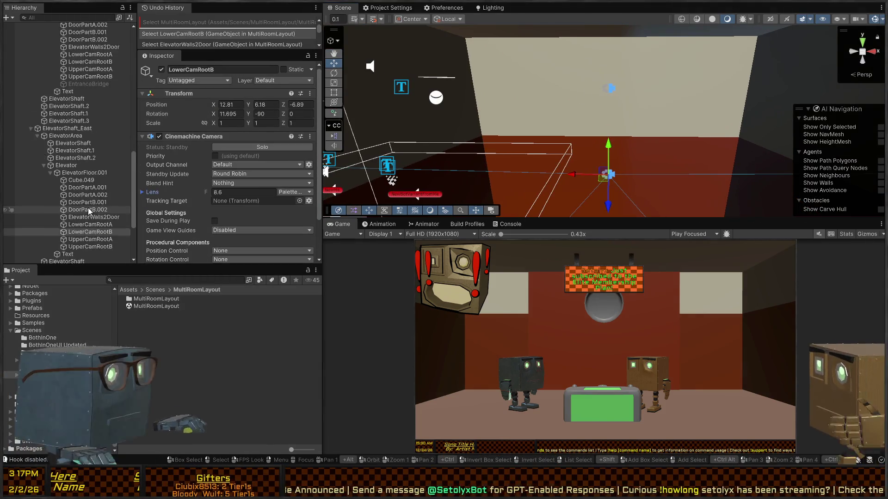
{"action": "scroll", "coordinate": [88, 207], "scroll_direction": "down", "scroll_amount": 5}
{"action": "left_click", "coordinate": [88, 164]}
{"action": "left_click", "coordinate": [90, 141], "text": "shift"}
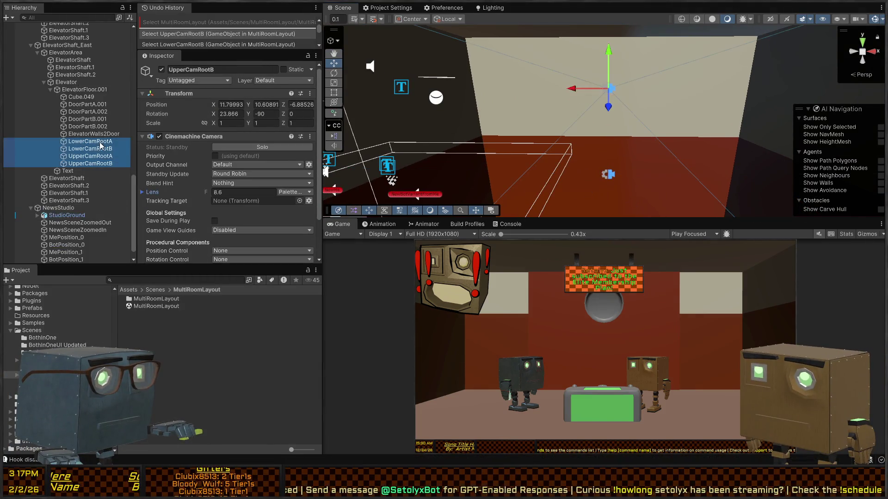
{"action": "left_click", "coordinate": [159, 136]}
{"action": "key", "text": "f"}
{"action": "mouse_move", "coordinate": [425, 138]}
{"action": "left_mouse_down"}
{"action": "mouse_move", "coordinate": [438, 158]}
{"action": "mouse_move", "coordinate": [570, 136]}
{"action": "mouse_move", "coordinate": [572, 166]}
{"action": "left_mouse_up"}
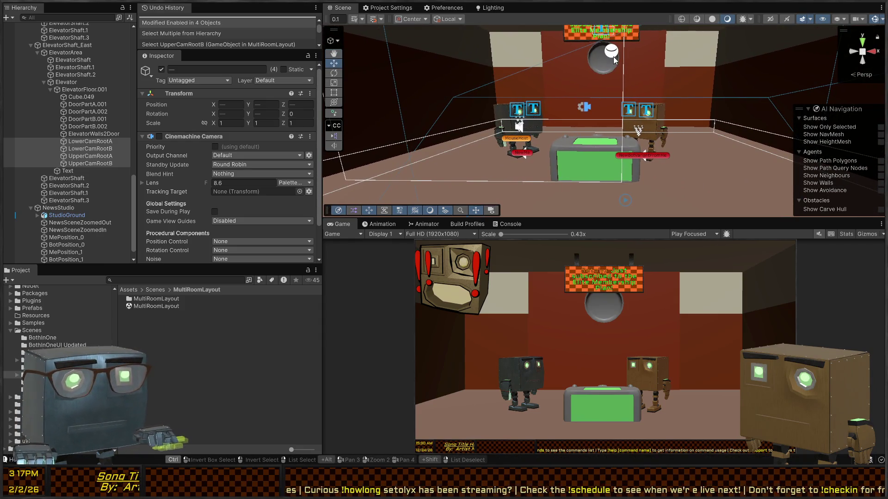
{"action": "mouse_move", "coordinate": [672, 61]}
{"action": "left_mouse_down"}
{"action": "mouse_move", "coordinate": [506, 101]}
{"action": "mouse_move", "coordinate": [261, 96]}
{"action": "mouse_move", "coordinate": [875, 124]}
{"action": "mouse_move", "coordinate": [616, 96]}
{"action": "mouse_move", "coordinate": [604, 121]}
{"action": "left_mouse_up"}
{"action": "mouse_move", "coordinate": [326, 137]}
{"action": "left_mouse_down"}
{"action": "mouse_move", "coordinate": [272, 111]}
{"action": "mouse_move", "coordinate": [139, 115]}
{"action": "mouse_move", "coordinate": [57, 154]}
{"action": "mouse_move", "coordinate": [126, 150]}
{"action": "left_mouse_up"}
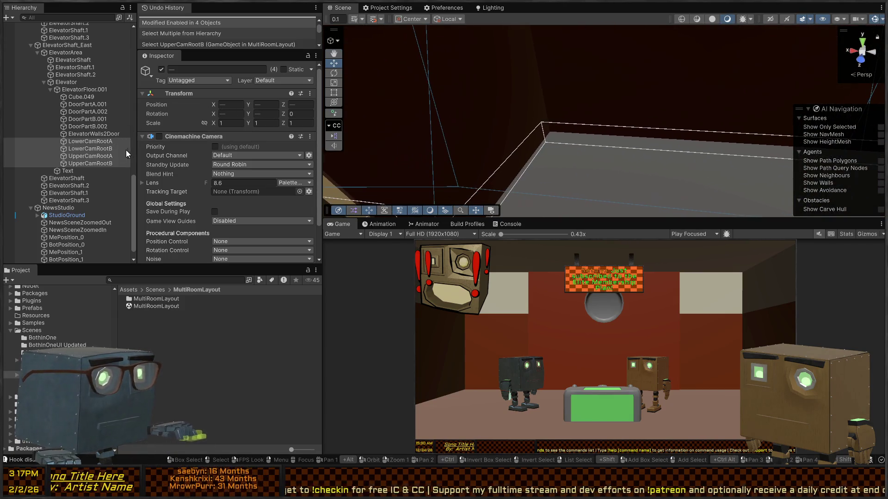
Collapse the ElevatorFloor.001 children in the Hierarchy and select the BotPosition_0 marker
{"action": "left_click", "coordinate": [562, 134]}
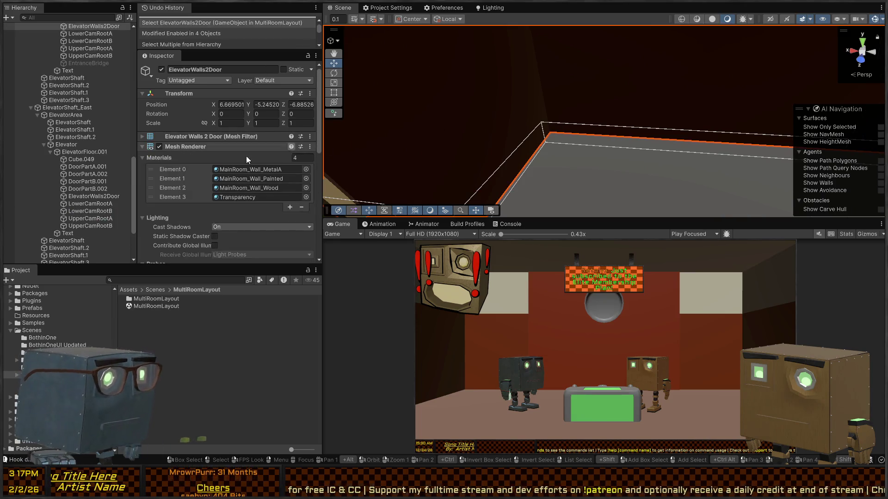
{"action": "scroll", "coordinate": [101, 110], "scroll_direction": "up", "scroll_amount": 3}
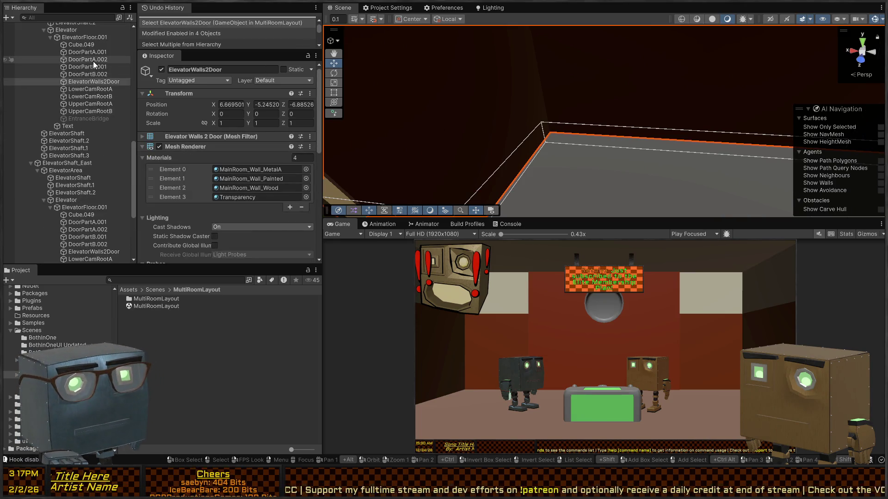
{"action": "scroll", "coordinate": [91, 63], "scroll_direction": "up", "scroll_amount": 4}
{"action": "left_click", "coordinate": [50, 120]}
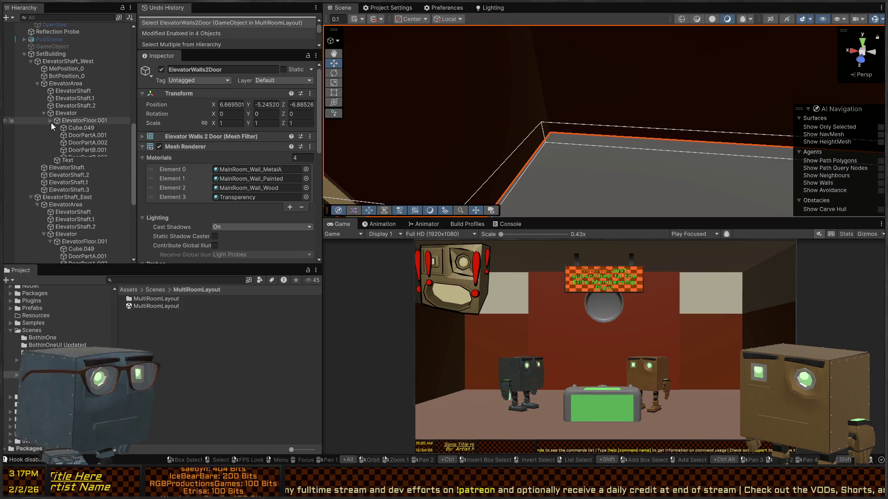
{"action": "left_click", "coordinate": [74, 98]}
{"action": "left_click", "coordinate": [55, 70]}
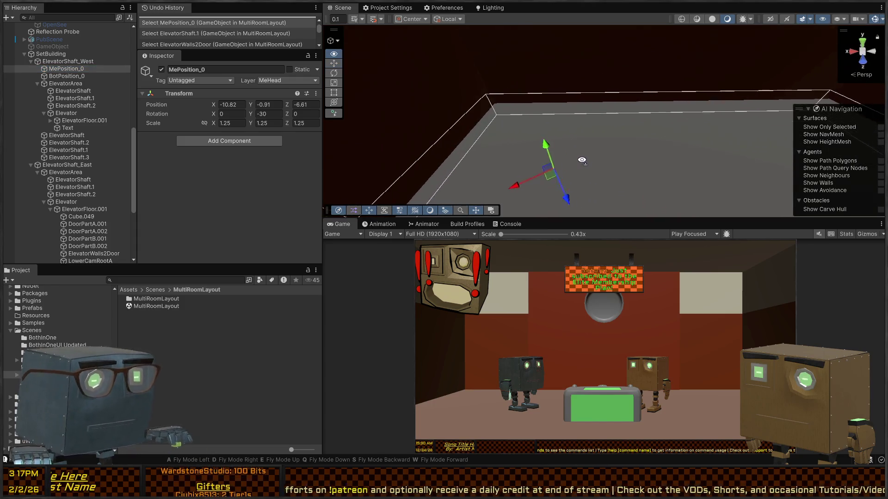
{"action": "left_click", "coordinate": [89, 76]}
Place BotPosition_0 inside the west elevator at X -18.38, Z 0.19, rotated 129.087 on Y
{"action": "left_click_drag", "start_coordinate": [462, 139], "coordinate": [484, 107]}
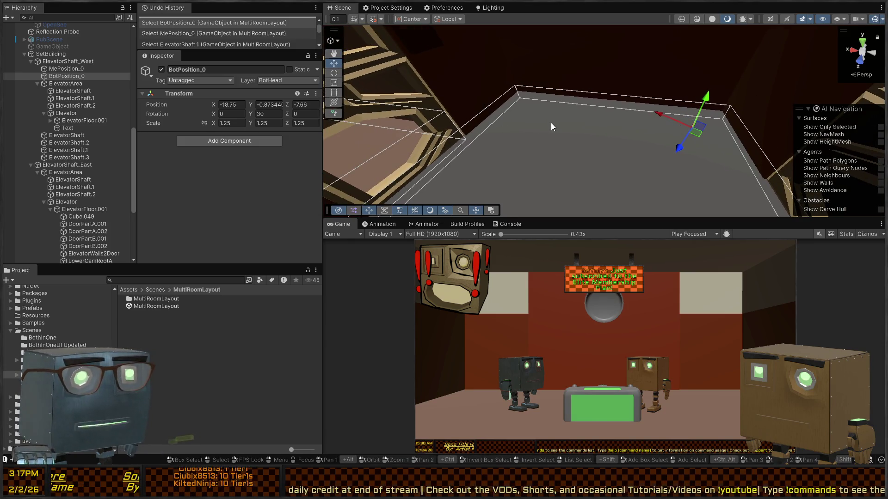
{"action": "mouse_move", "coordinate": [659, 133]}
{"action": "left_mouse_down"}
{"action": "mouse_move", "coordinate": [425, 71]}
{"action": "mouse_move", "coordinate": [151, 78]}
{"action": "left_mouse_up"}
{"action": "mouse_move", "coordinate": [372, 94]}
{"action": "left_mouse_down"}
{"action": "mouse_move", "coordinate": [407, 90]}
{"action": "mouse_move", "coordinate": [372, 94]}
{"action": "mouse_move", "coordinate": [400, 116]}
{"action": "mouse_move", "coordinate": [374, 138]}
{"action": "mouse_move", "coordinate": [434, 134]}
{"action": "mouse_move", "coordinate": [430, 198]}
{"action": "mouse_move", "coordinate": [397, 143]}
{"action": "mouse_move", "coordinate": [520, 143]}
{"action": "left_mouse_up"}
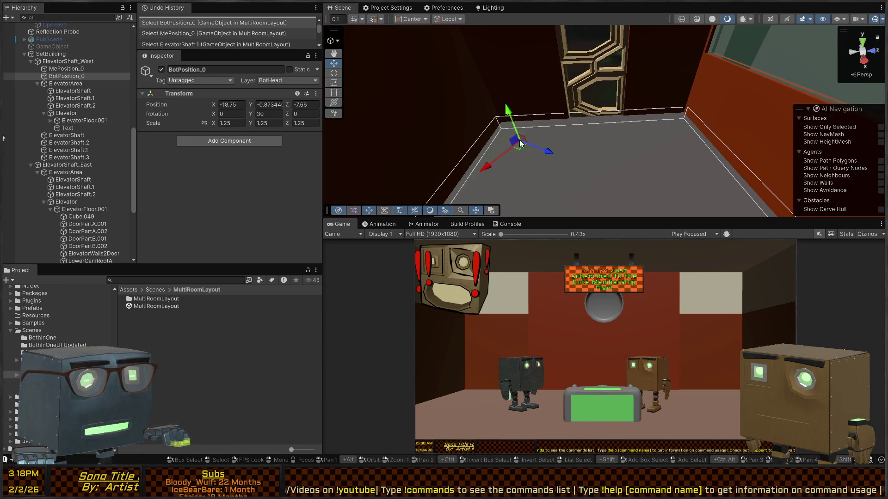
{"action": "mouse_move", "coordinate": [590, 149]}
{"action": "left_mouse_down"}
{"action": "mouse_move", "coordinate": [667, 130]}
{"action": "mouse_move", "coordinate": [625, 155]}
{"action": "mouse_move", "coordinate": [526, 148]}
{"action": "left_mouse_up"}
{"action": "key", "text": "e"}
{"action": "key", "text": "w"}
{"action": "key", "text": "f"}
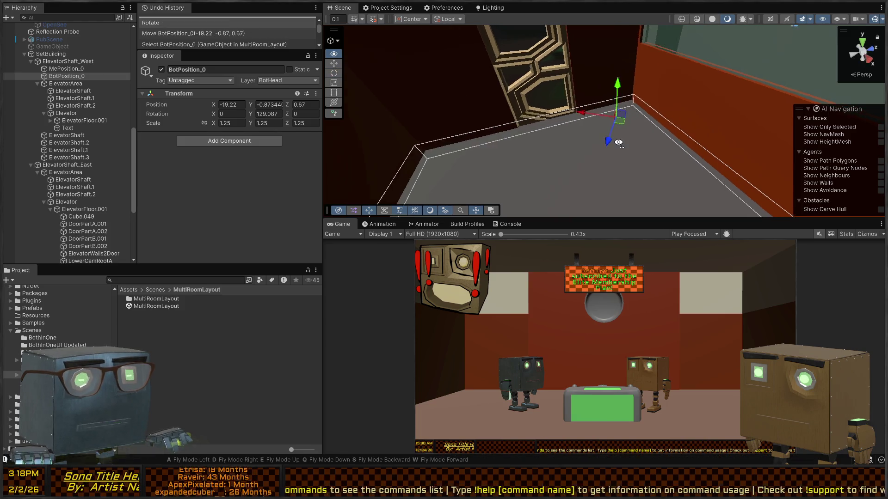
{"action": "mouse_move", "coordinate": [602, 123]}
{"action": "left_mouse_down"}
{"action": "mouse_move", "coordinate": [595, 145]}
{"action": "mouse_move", "coordinate": [687, 147]}
{"action": "left_mouse_up"}
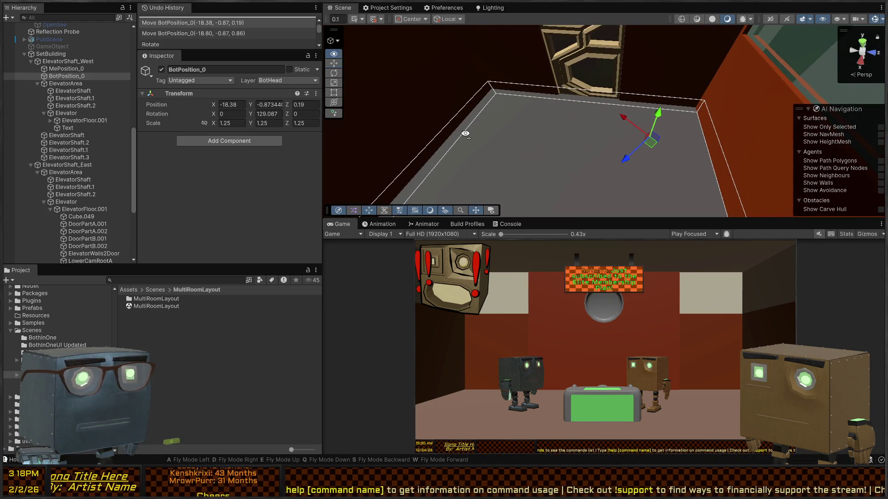
{"action": "mouse_move", "coordinate": [465, 133]}
{"action": "left_mouse_down"}
{"action": "mouse_move", "coordinate": [641, 95]}
{"action": "mouse_move", "coordinate": [435, 118]}
{"action": "mouse_move", "coordinate": [572, 135]}
{"action": "mouse_move", "coordinate": [601, 171]}
{"action": "mouse_move", "coordinate": [603, 202]}
{"action": "left_mouse_up"}
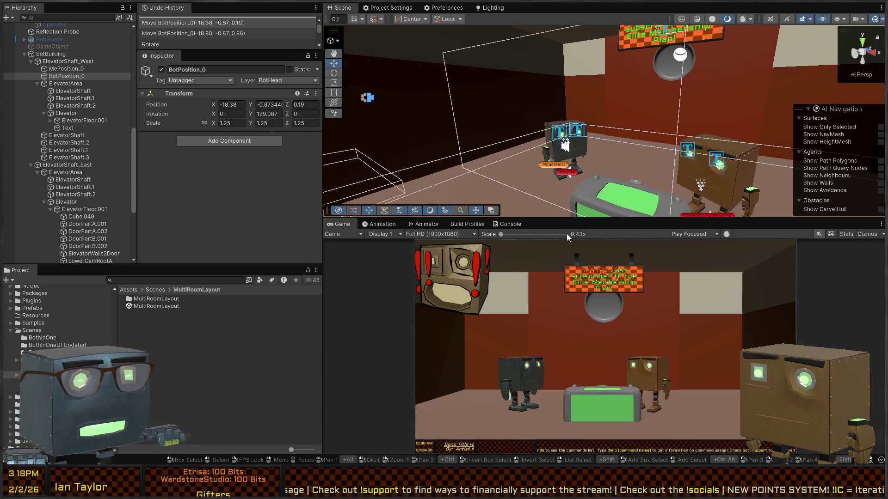
Point SetBuilding's two Input Sources at SceneOrchestrator.SwitchToScene (1 and 0), then test with a right-click in Play mode
{"action": "scroll", "coordinate": [87, 130], "scroll_direction": "down", "scroll_amount": 6}
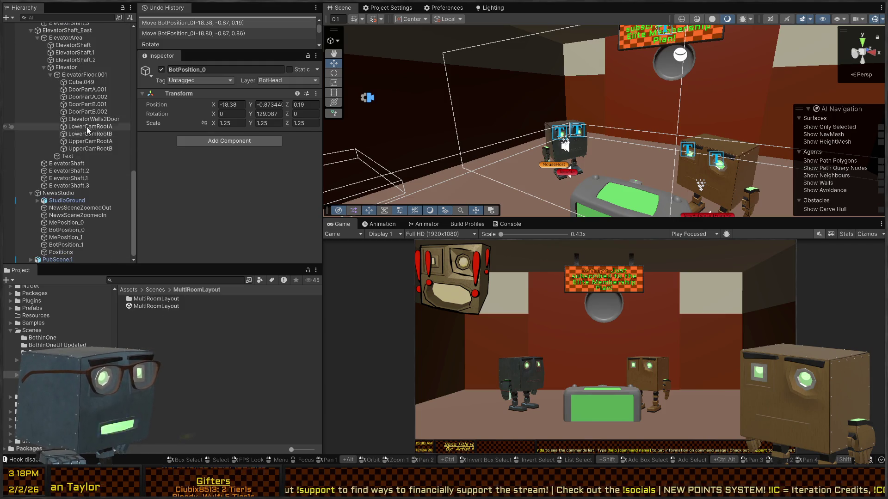
{"action": "scroll", "coordinate": [57, 129], "scroll_direction": "up", "scroll_amount": 10}
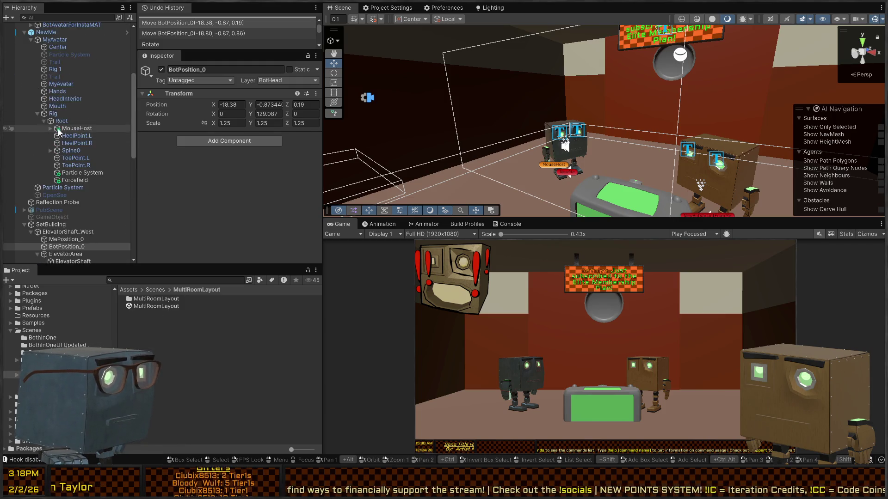
{"action": "left_click", "coordinate": [36, 143]}
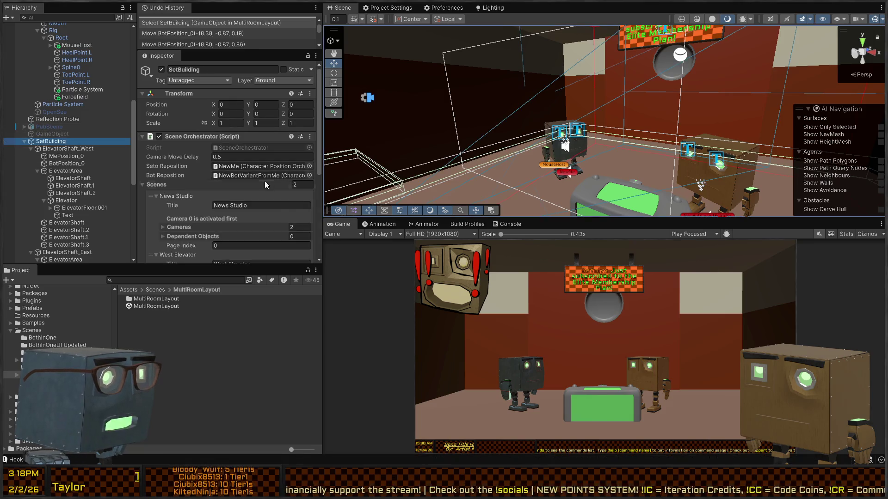
{"action": "scroll", "coordinate": [232, 171], "scroll_direction": "down", "scroll_amount": 5}
{"action": "left_click", "coordinate": [203, 227]}
{"action": "scroll", "coordinate": [194, 194], "scroll_direction": "down", "scroll_amount": 4}
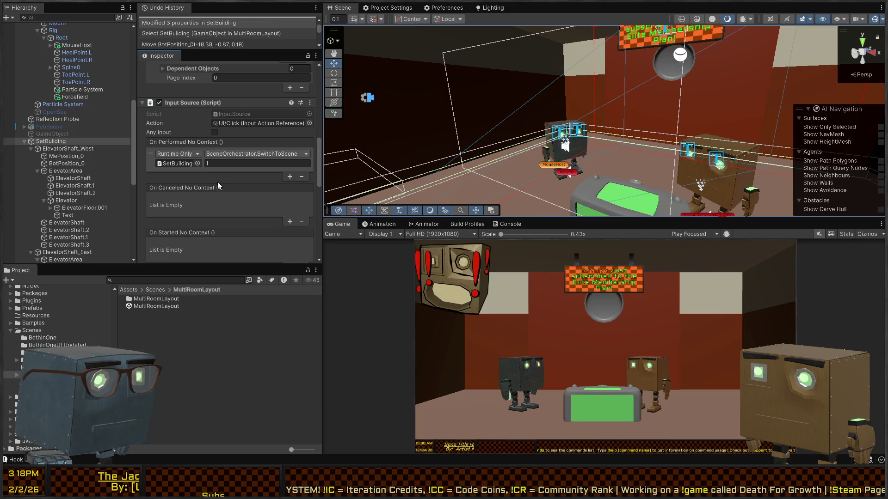
{"action": "scroll", "coordinate": [220, 187], "scroll_direction": "down", "scroll_amount": 10}
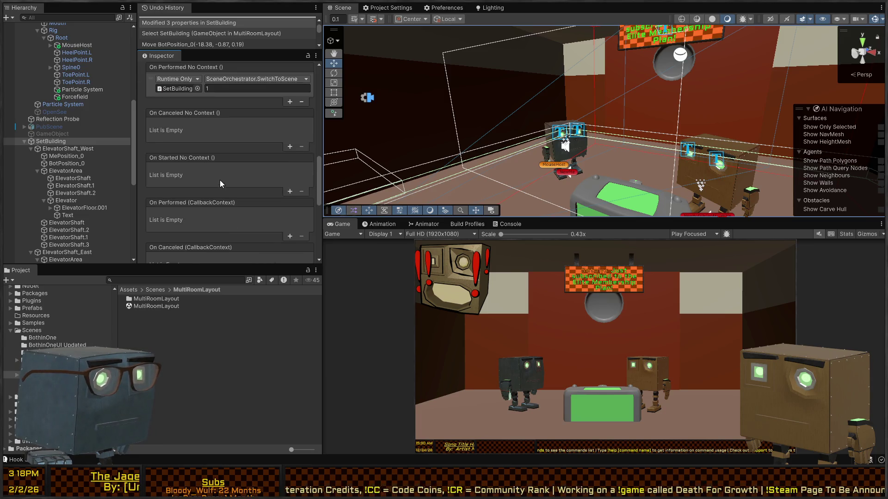
{"action": "left_click", "coordinate": [187, 238]}
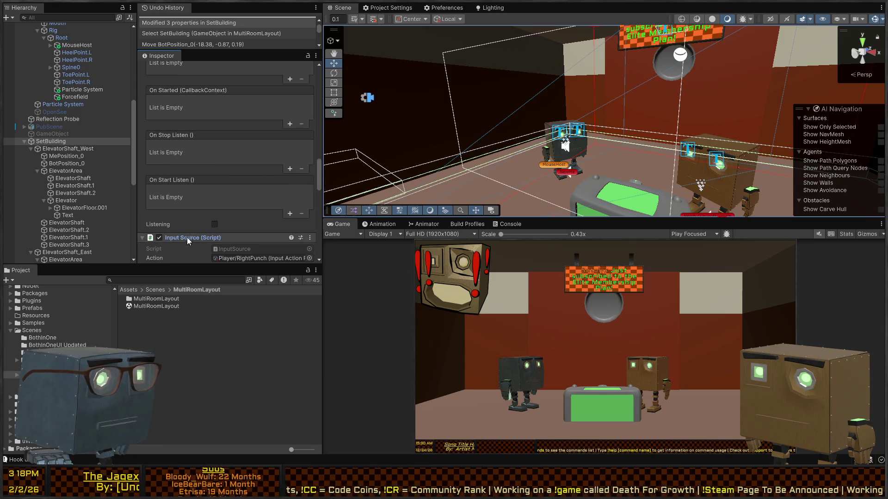
{"action": "scroll", "coordinate": [244, 156], "scroll_direction": "down", "scroll_amount": 5}
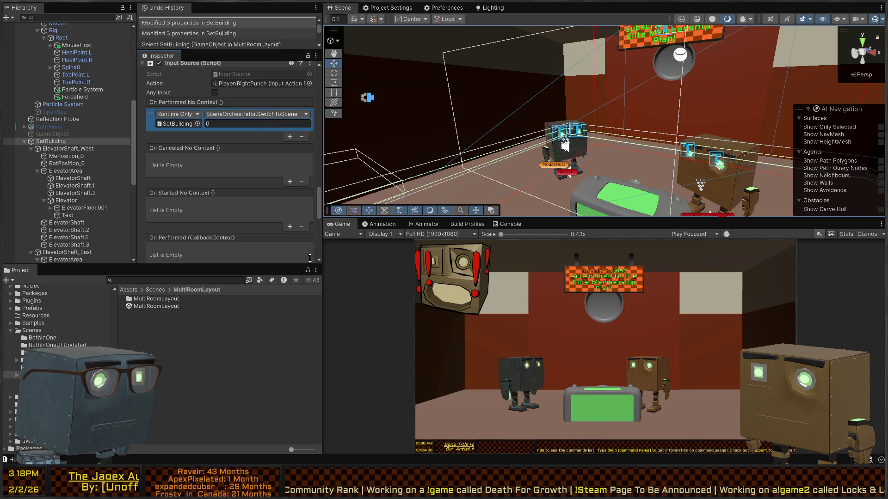
{"action": "key", "text": "ctrl+p"}
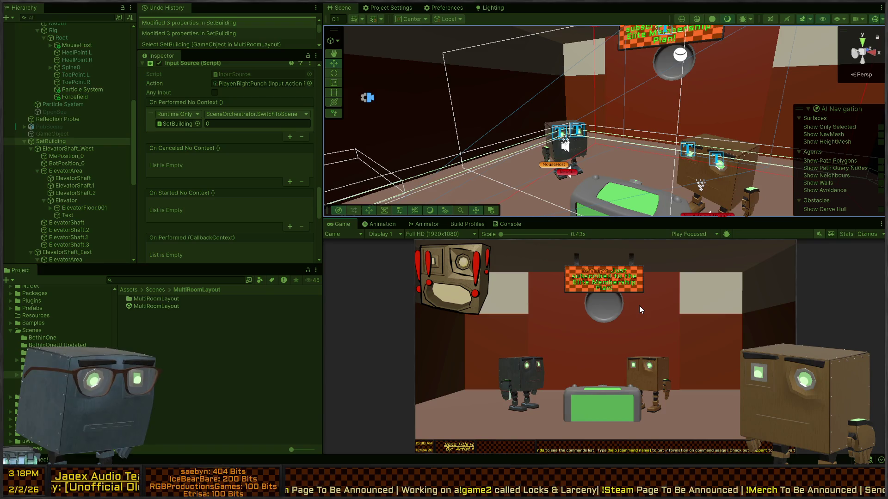
{"action": "right_click", "coordinate": [626, 329]}
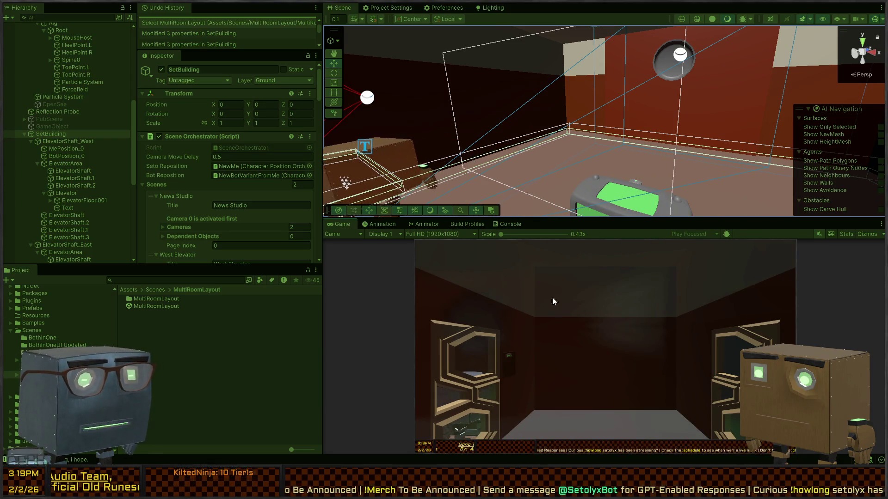
Stop Play mode, pick the elevator door, then reselect EntranceBridge to view its NavMesh Link settings
{"action": "key", "text": "ctrl+p"}
{"action": "scroll", "coordinate": [565, 145], "scroll_direction": "up", "scroll_amount": 5}
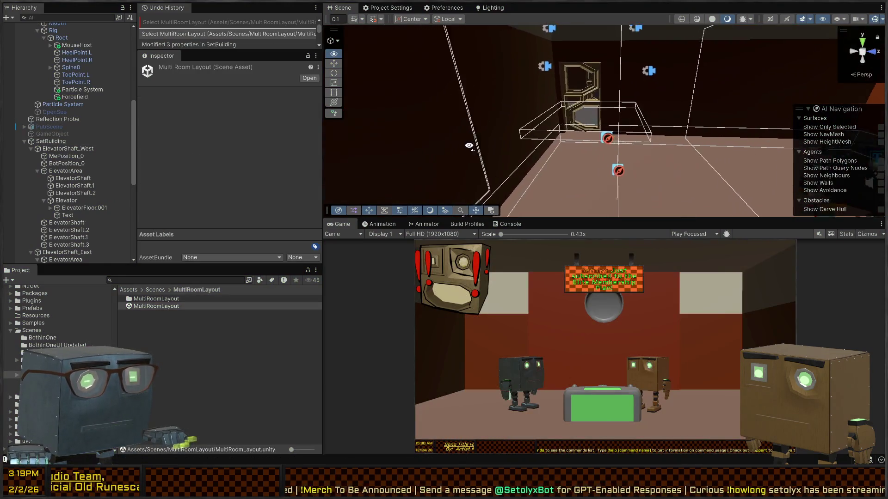
{"action": "scroll", "coordinate": [53, 154], "scroll_direction": "down", "scroll_amount": 10}
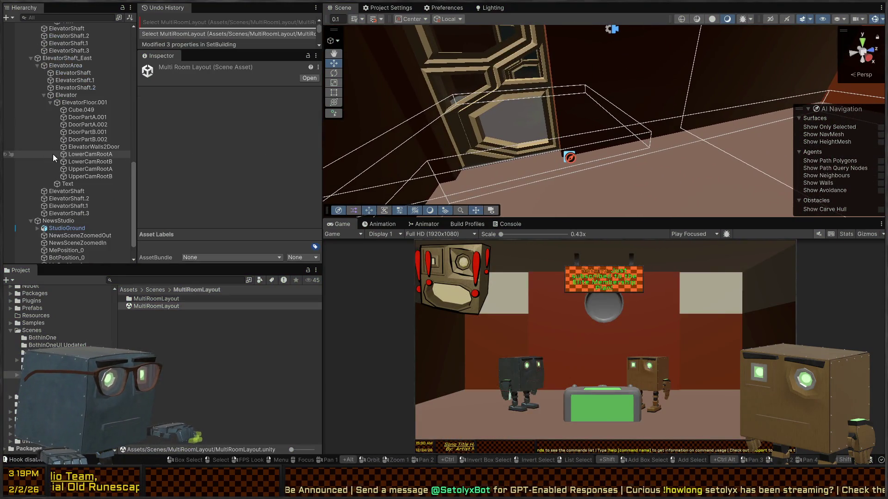
{"action": "scroll", "coordinate": [70, 185], "scroll_direction": "up", "scroll_amount": 10}
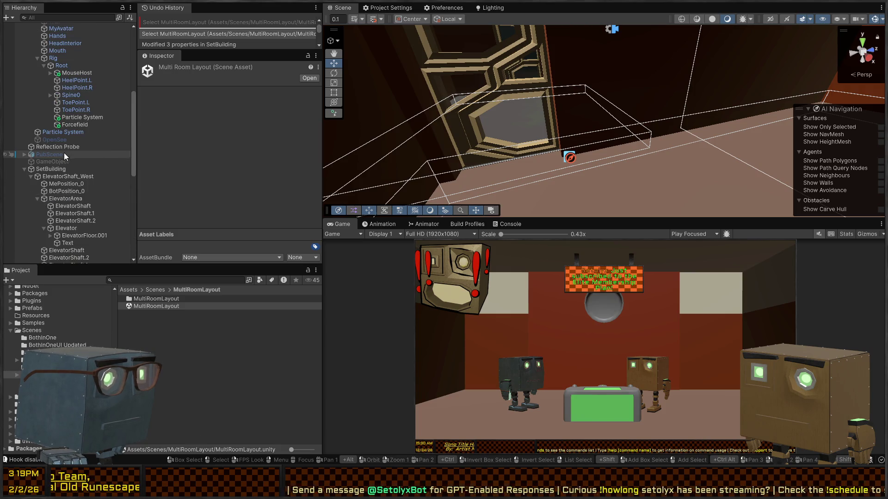
{"action": "scroll", "coordinate": [69, 137], "scroll_direction": "up", "scroll_amount": 6}
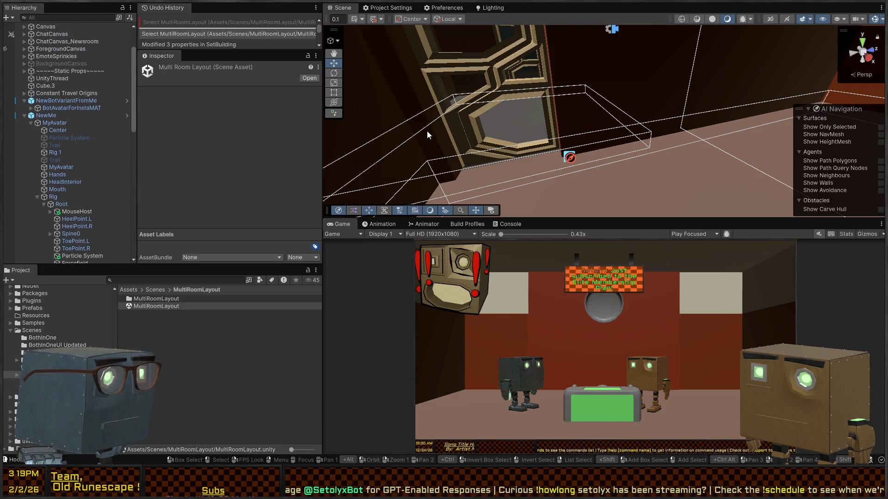
{"action": "left_click", "coordinate": [504, 123]}
{"action": "scroll", "coordinate": [179, 181], "scroll_direction": "down", "scroll_amount": 5}
{"action": "scroll", "coordinate": [76, 169], "scroll_direction": "down", "scroll_amount": 3}
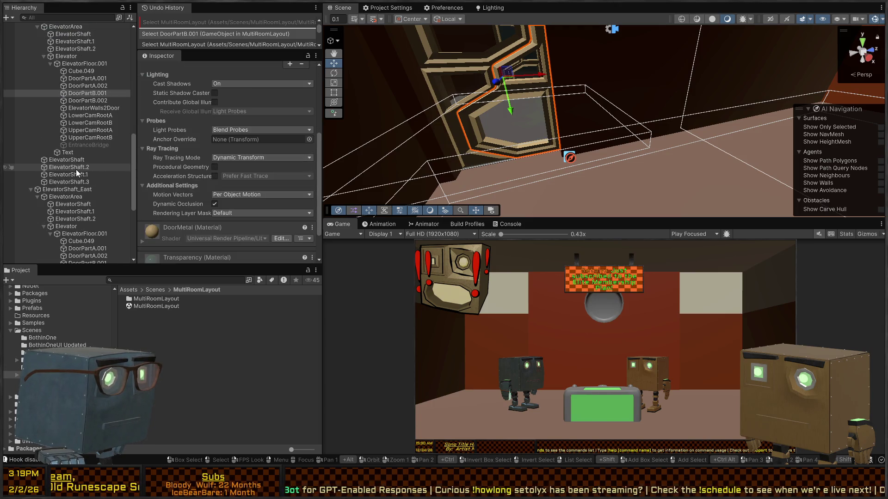
{"action": "left_click", "coordinate": [89, 145]}
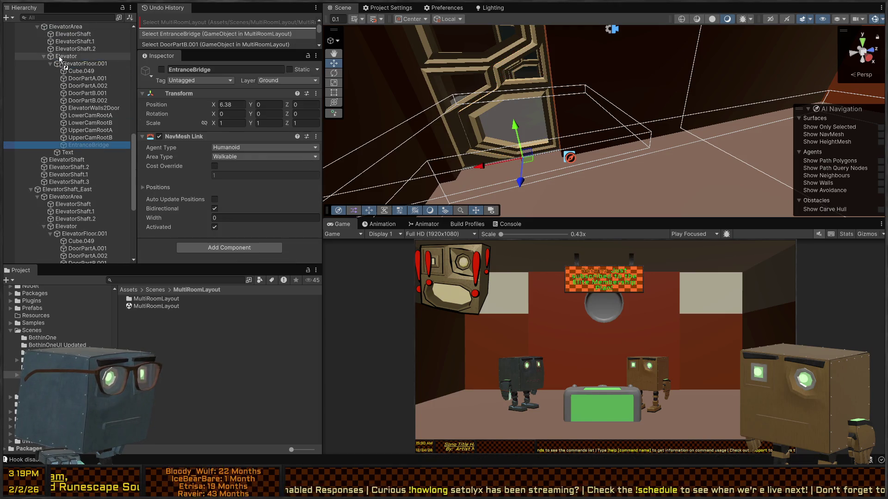
Reparent EntranceBridge under Elevator, activate it, and run the game in Play mode
{"action": "left_click_drag", "start_coordinate": [59, 56], "coordinate": [59, 57]}
{"action": "left_click", "coordinate": [161, 69]}
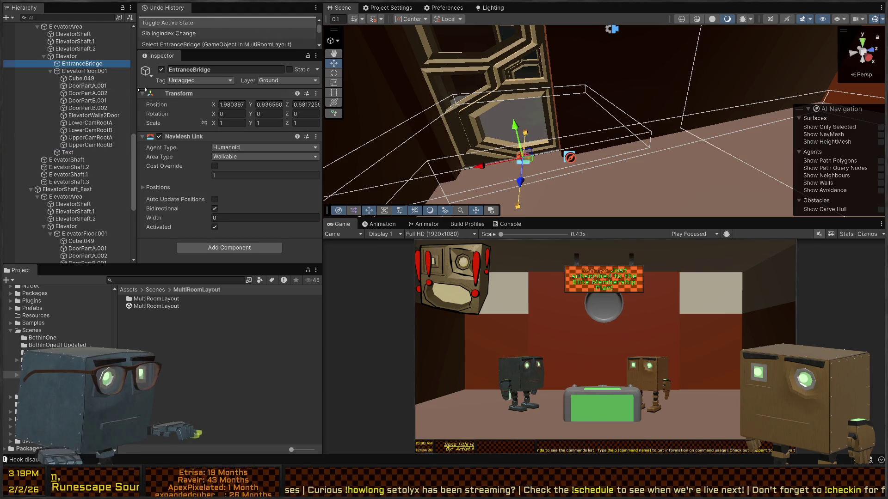
{"action": "left_click_drag", "start_coordinate": [549, 119], "coordinate": [528, 147]}
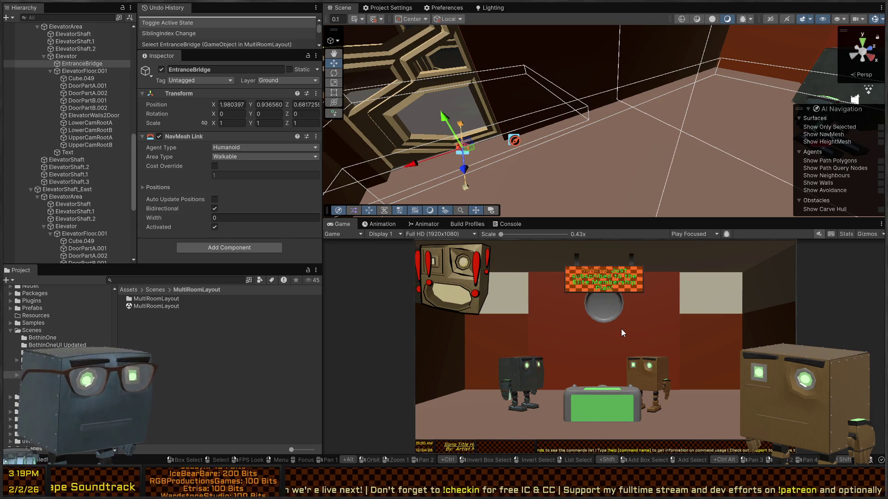
{"action": "key", "text": "ctrl+p"}
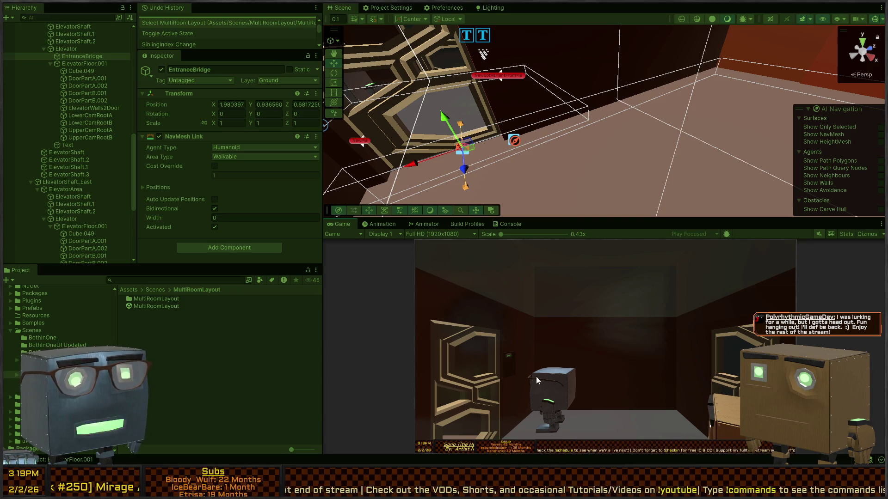
Exit Play mode and fly the Scene camera forward into the room
{"action": "left_click", "coordinate": [595, 369]}
{"action": "key", "text": "ctrl+z"}
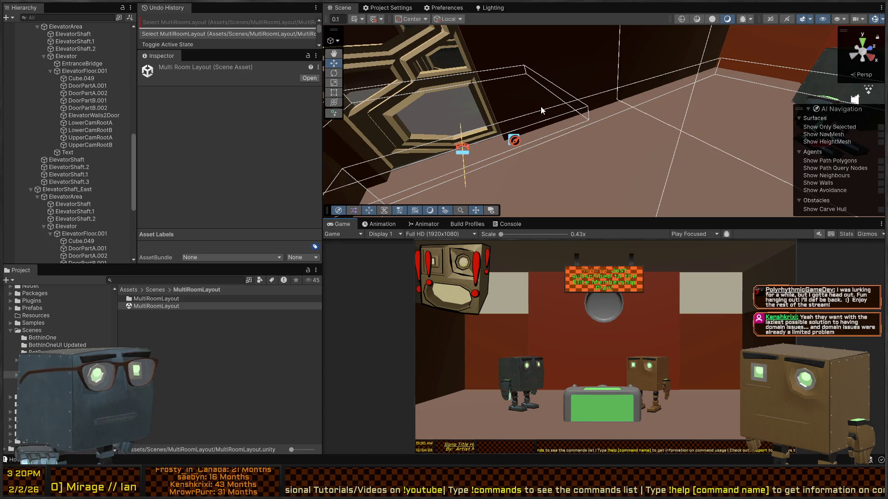
{"action": "key", "text": "z"}
{"action": "mouse_move", "coordinate": [540, 107]}
{"action": "left_mouse_down"}
{"action": "mouse_move", "coordinate": [706, 84]}
{"action": "mouse_move", "coordinate": [553, 91]}
{"action": "mouse_move", "coordinate": [486, 82]}
{"action": "left_mouse_up"}
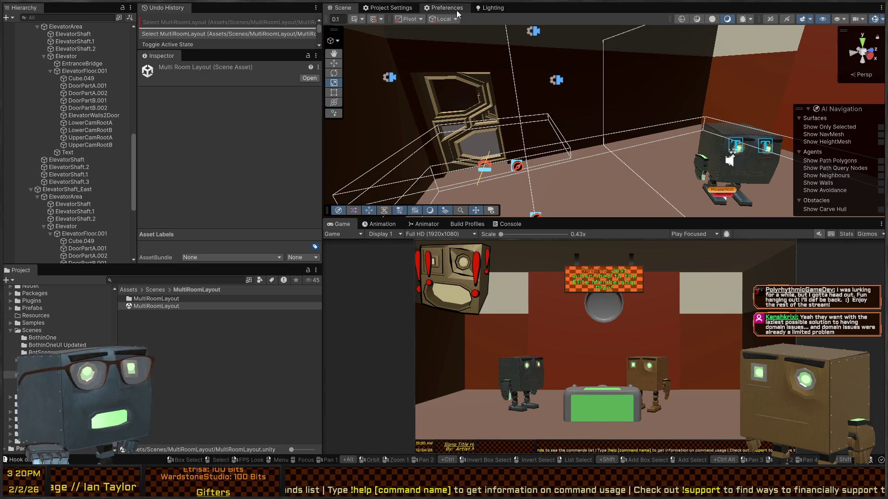
Compare the Preferences, Project Settings and Scene tabs, and show the Preferences Overlays page
{"action": "left_click", "coordinate": [428, 9]}
{"action": "left_click", "coordinate": [385, 7]}
{"action": "left_click", "coordinate": [433, 9]}
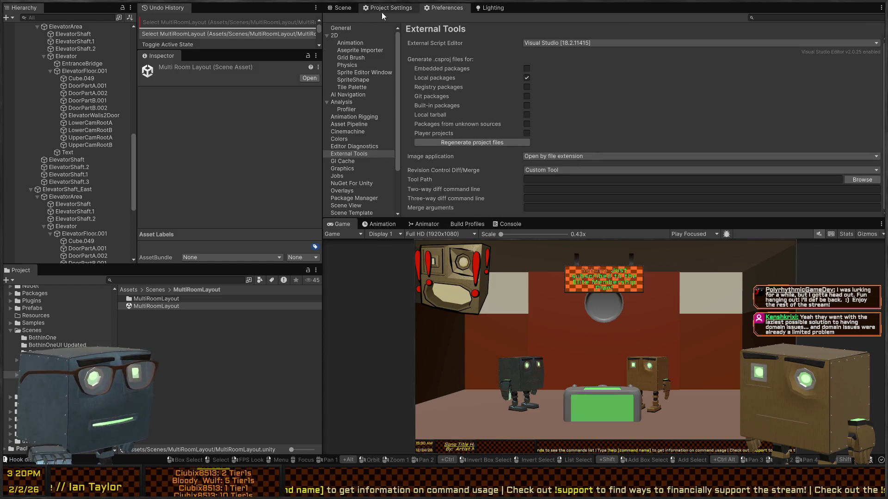
{"action": "scroll", "coordinate": [355, 159], "scroll_direction": "down", "scroll_amount": 3}
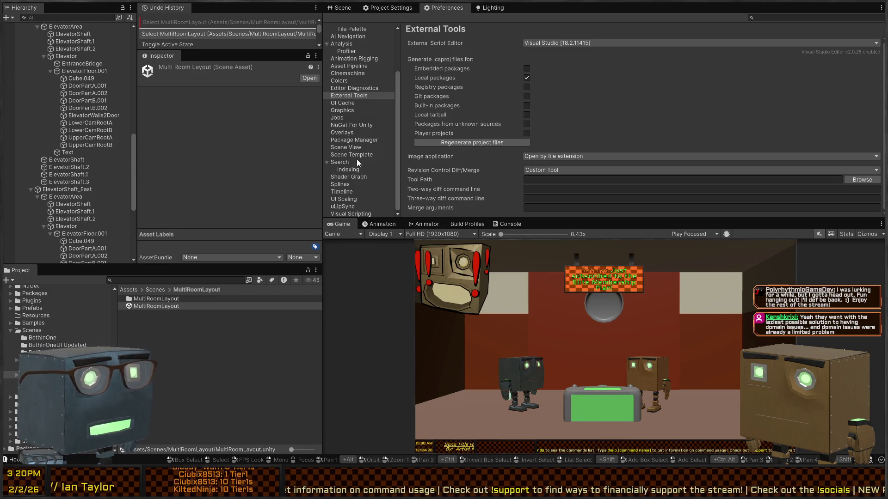
{"action": "left_click", "coordinate": [351, 133]}
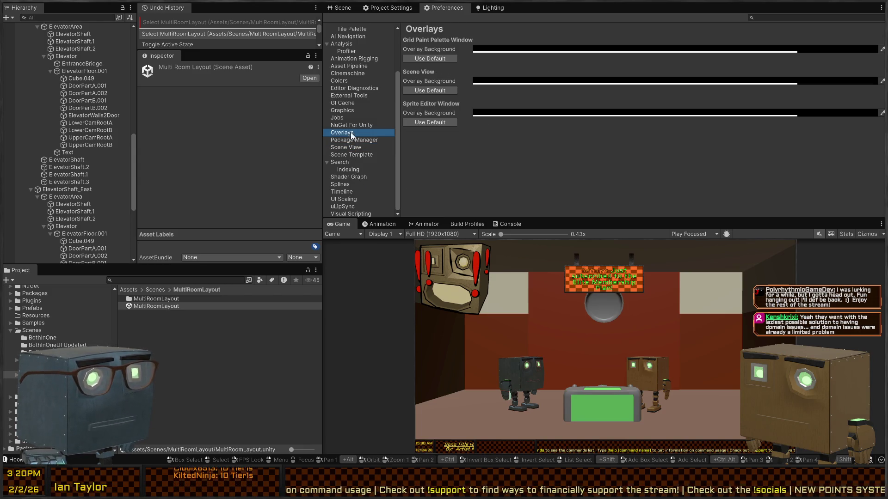
{"action": "left_click", "coordinate": [388, 8]}
{"action": "left_click", "coordinate": [342, 8]}
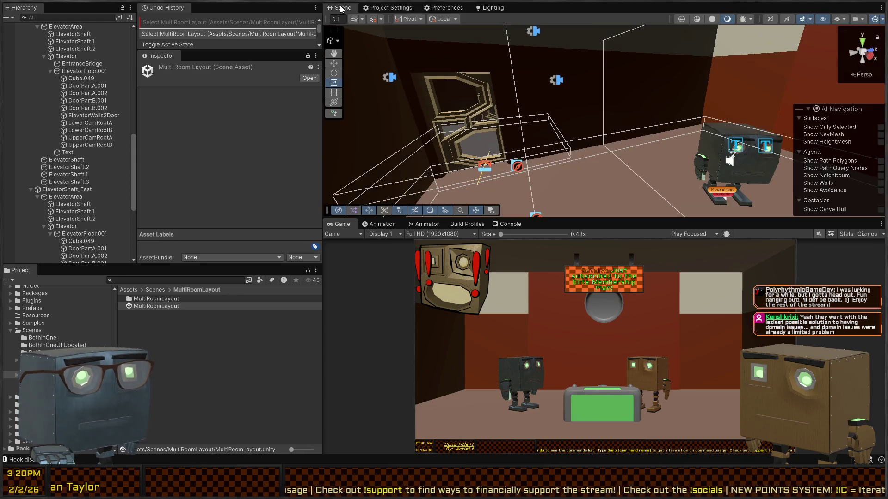
{"action": "left_click", "coordinate": [447, 9]}
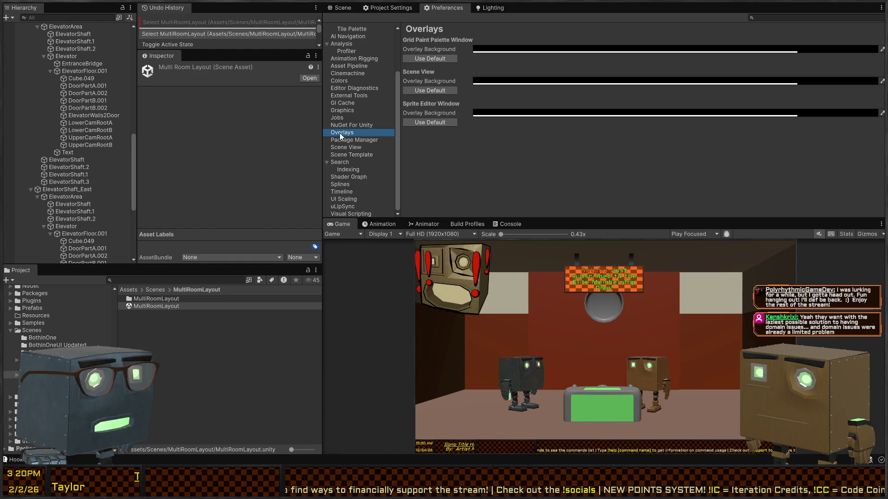
Review the Player page's Other Settings section, checking product name WholeScene and version 0.1
{"action": "left_click", "coordinate": [392, 6]}
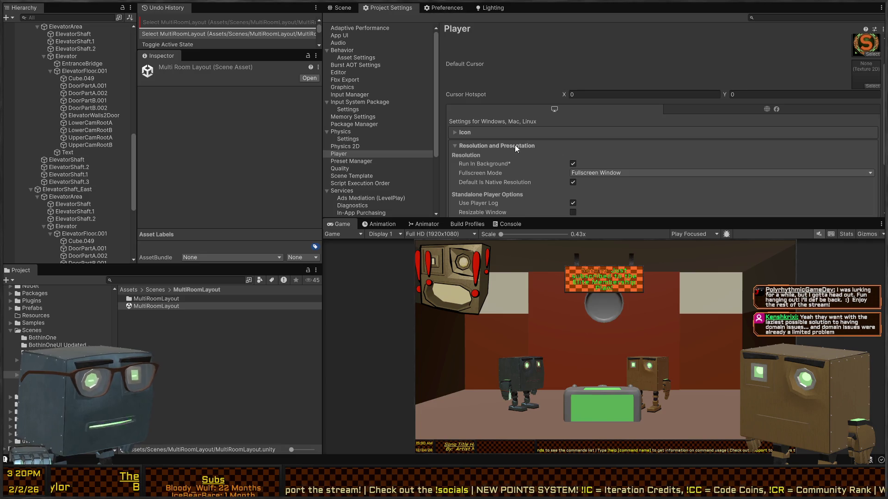
{"action": "scroll", "coordinate": [558, 117], "scroll_direction": "down", "scroll_amount": 3}
{"action": "left_click", "coordinate": [481, 200]}
{"action": "scroll", "coordinate": [554, 148], "scroll_direction": "down", "scroll_amount": 5}
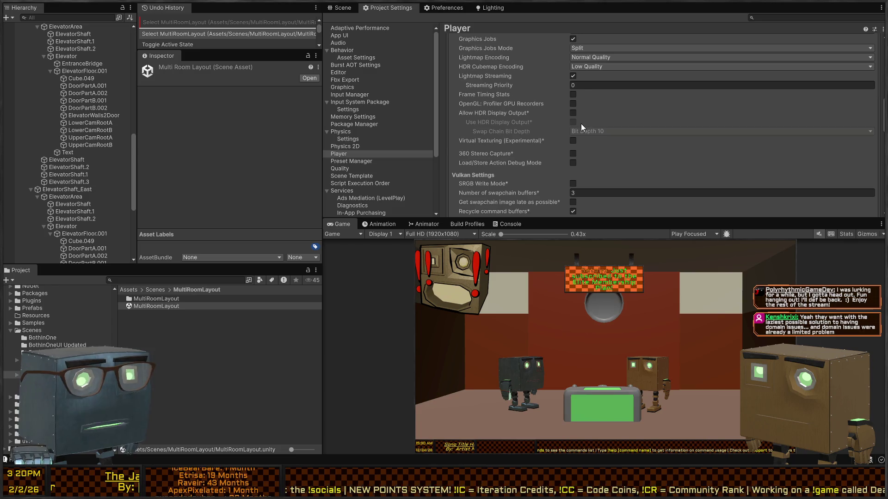
{"action": "scroll", "coordinate": [596, 123], "scroll_direction": "up", "scroll_amount": 3}
{"action": "scroll", "coordinate": [578, 134], "scroll_direction": "down", "scroll_amount": 5}
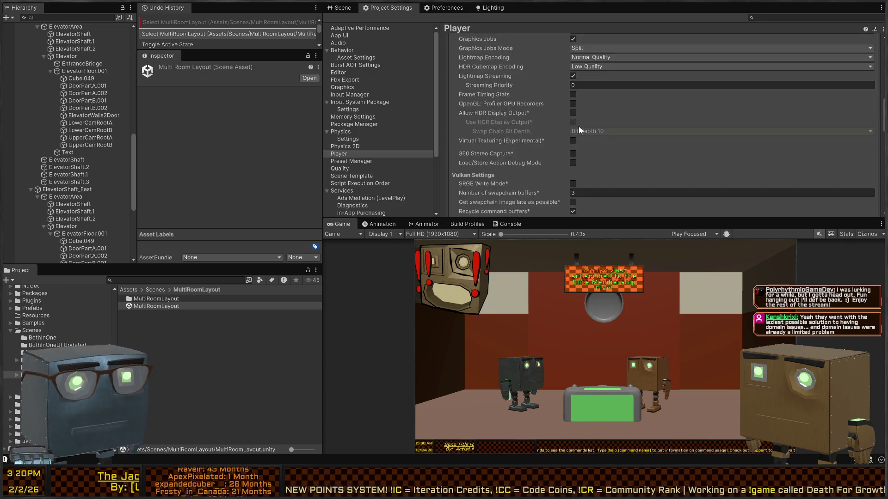
{"action": "scroll", "coordinate": [559, 125], "scroll_direction": "down", "scroll_amount": 5}
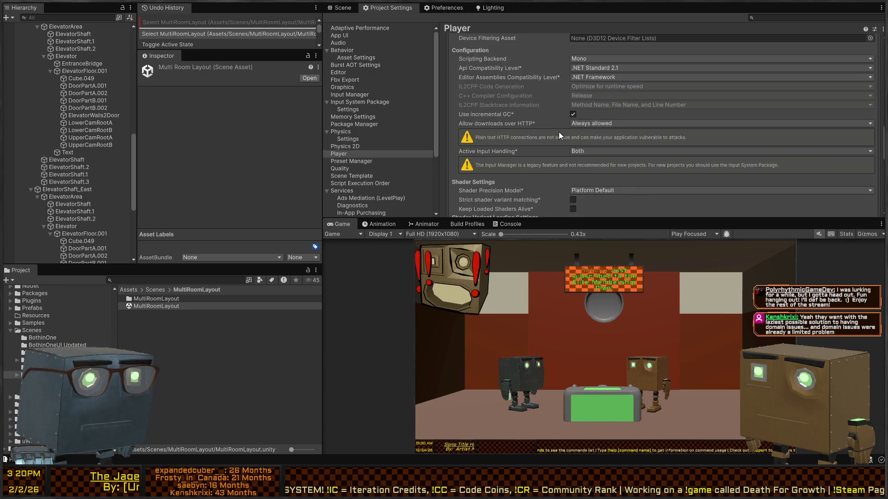
{"action": "scroll", "coordinate": [596, 134], "scroll_direction": "up", "scroll_amount": 9}
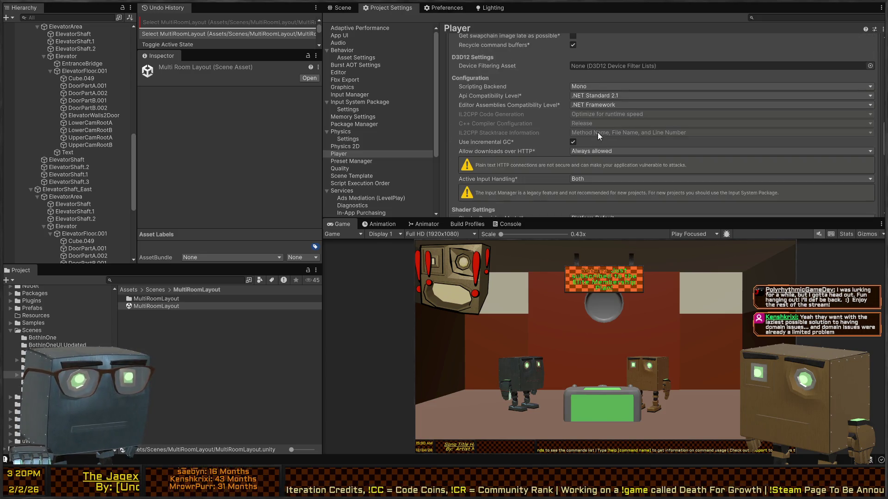
{"action": "scroll", "coordinate": [586, 131], "scroll_direction": "up", "scroll_amount": 10}
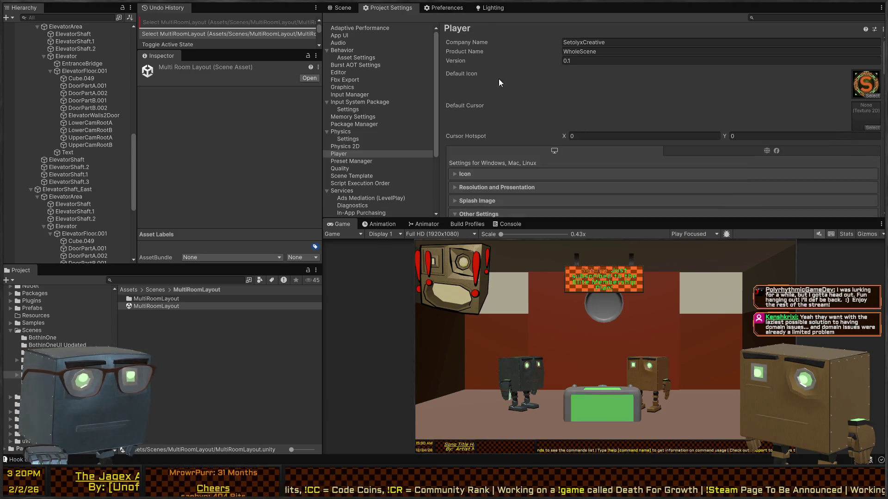
{"action": "left_click", "coordinate": [452, 9]}
{"action": "scroll", "coordinate": [370, 67], "scroll_direction": "up", "scroll_amount": 3}
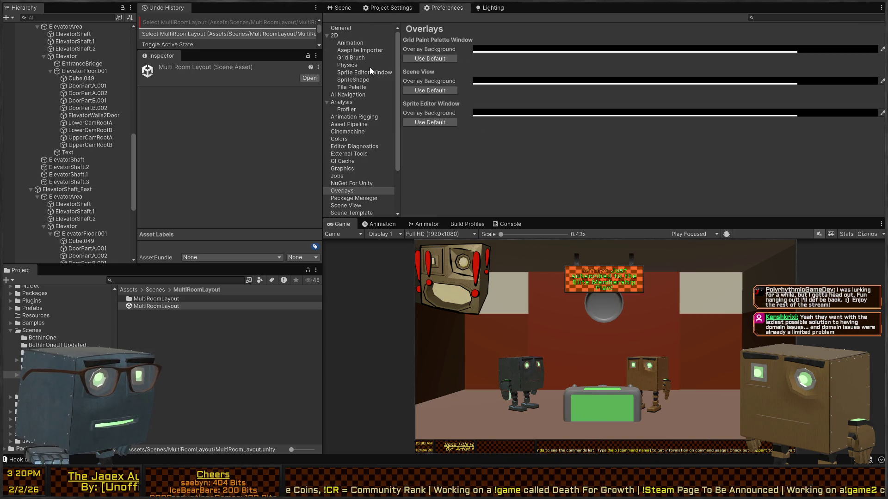
{"action": "left_click", "coordinate": [345, 28]}
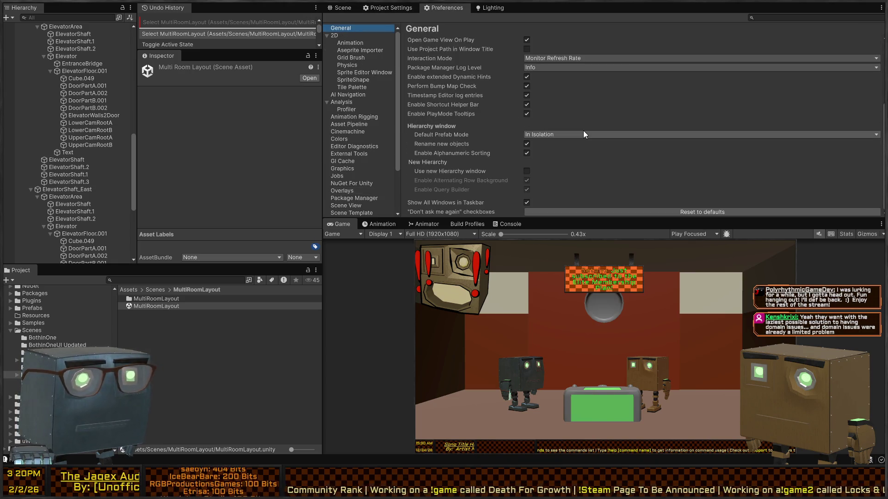
{"action": "scroll", "coordinate": [479, 147], "scroll_direction": "up", "scroll_amount": 5}
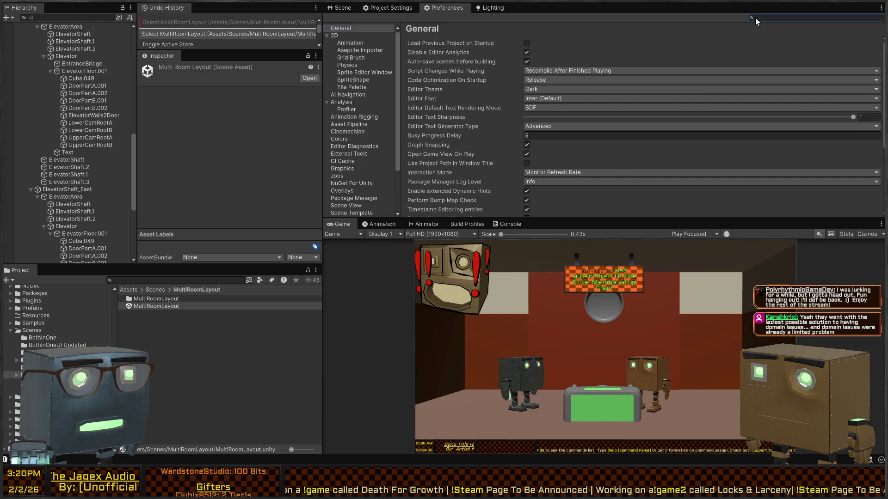
{"action": "type", "text": "domain"}
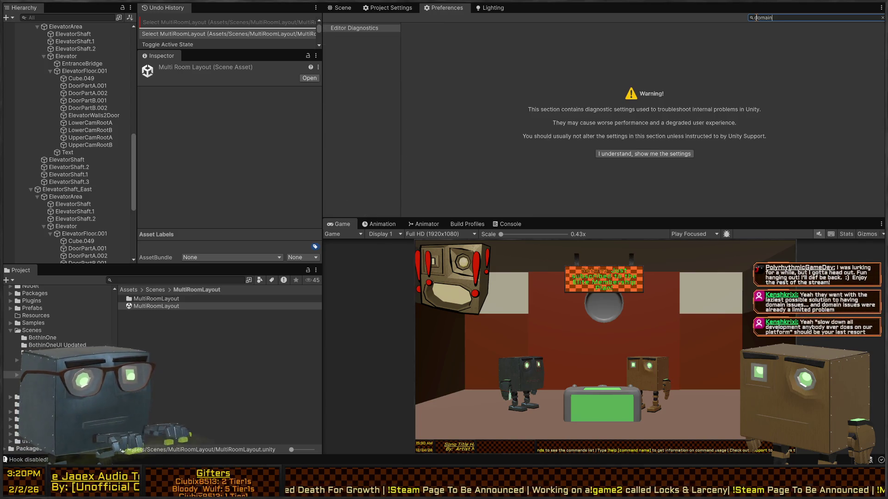
{"action": "key", "text": "BackSpace"}
{"action": "key", "text": "BackSpace"}
{"action": "key", "text": "BackSpace"}
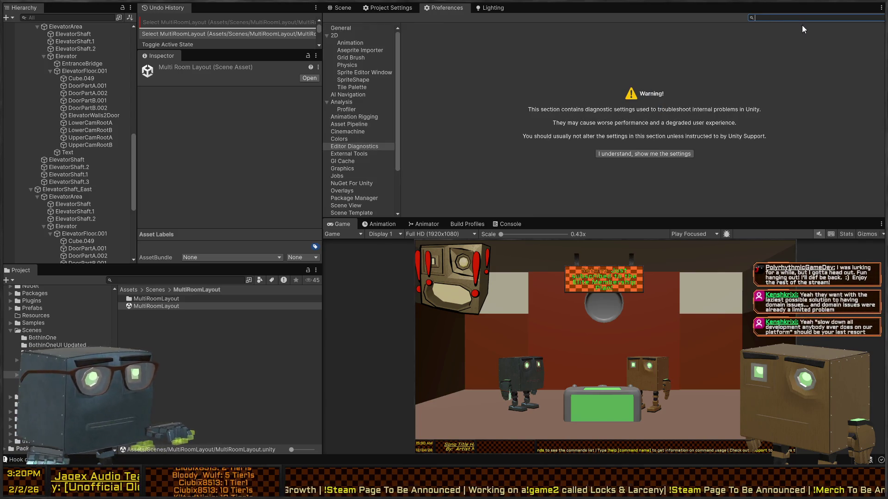
{"action": "left_click", "coordinate": [398, 9]}
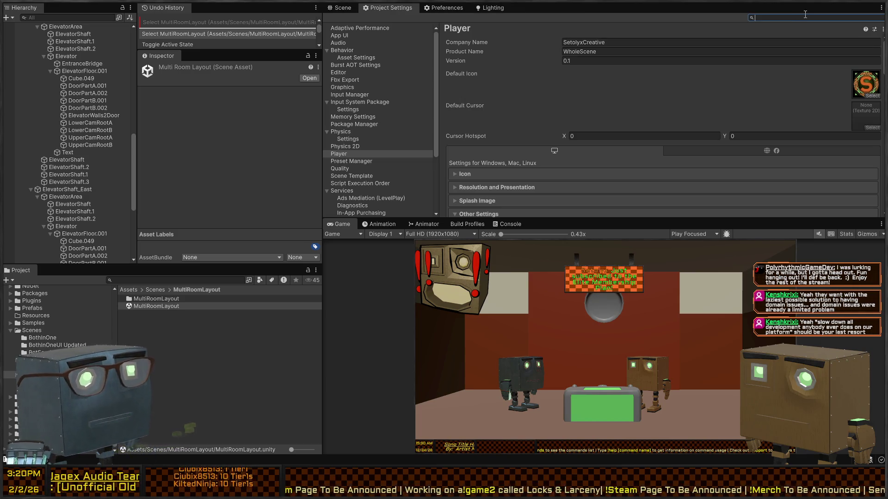
Search Project Settings for 'play mode' and set 'When entering Play Mode' to 'Do not reload Domain or Scene'
{"action": "type", "text": "doma"}
{"action": "key", "text": "BackSpace"}
{"action": "key", "text": "BackSpace"}
{"action": "key", "text": "BackSpace"}
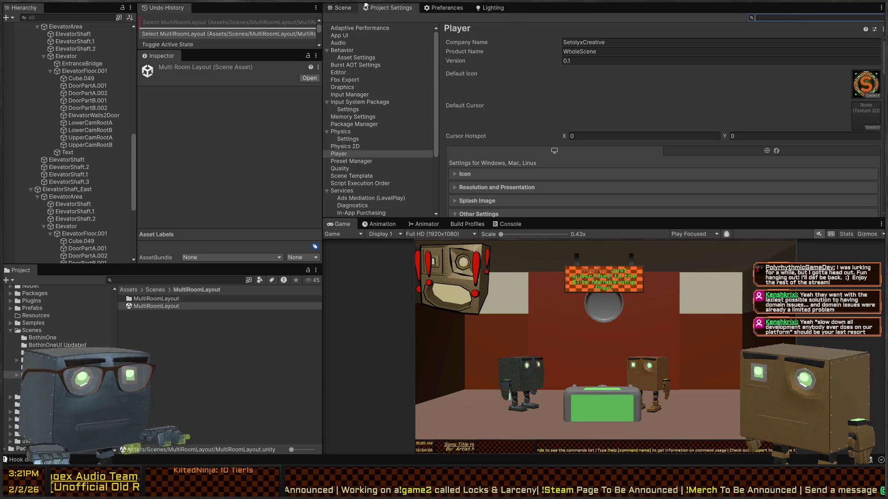
{"action": "type", "text": "play mode"}
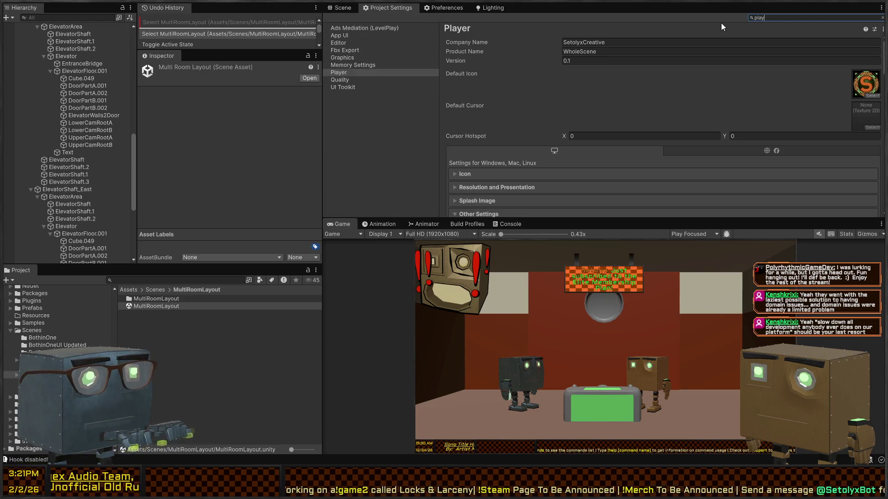
{"action": "scroll", "coordinate": [578, 120], "scroll_direction": "down", "scroll_amount": 10}
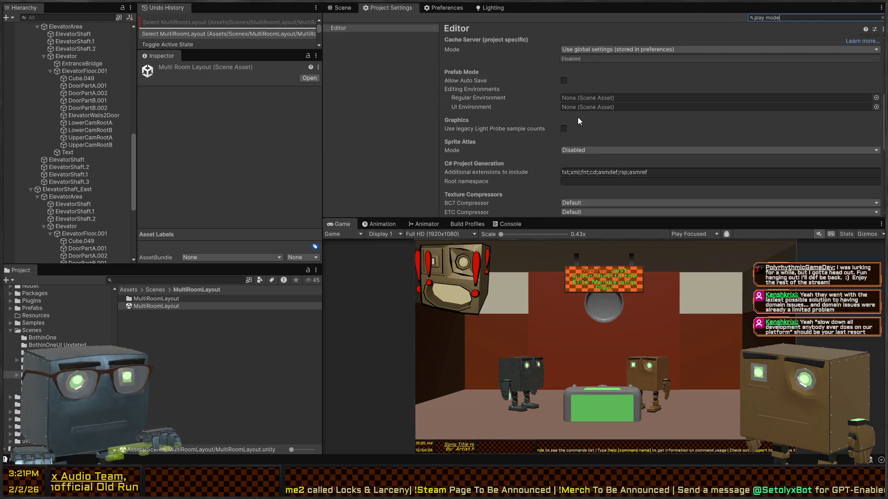
{"action": "scroll", "coordinate": [599, 128], "scroll_direction": "down", "scroll_amount": 3}
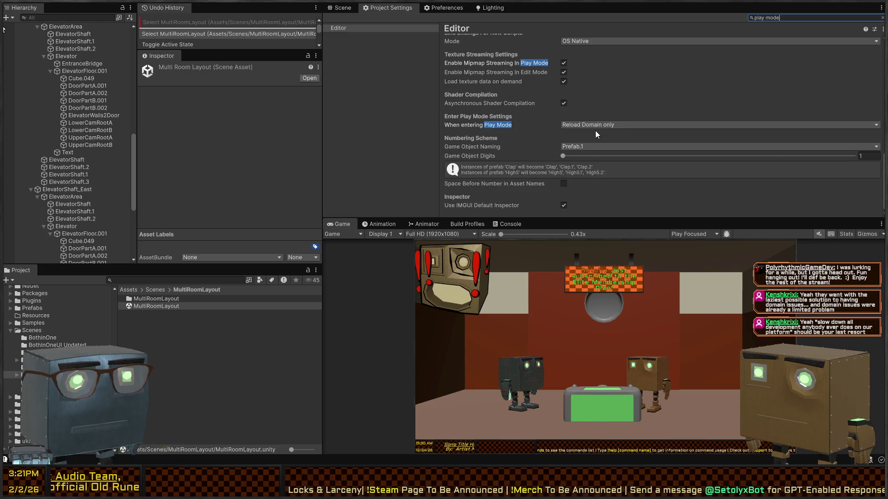
{"action": "left_click", "coordinate": [629, 125]}
{"action": "left_click", "coordinate": [629, 135]}
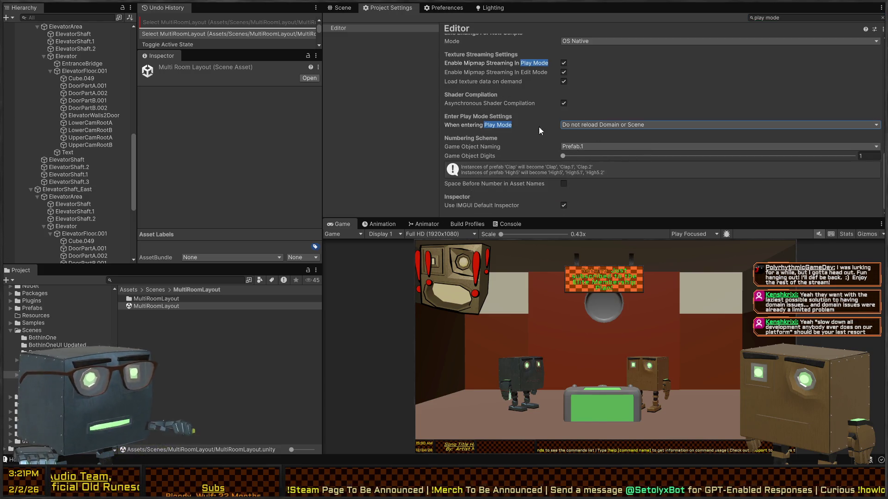
Run the scene in Play mode, dismiss the viewer's greeting popup, and maximize the Game view
{"action": "left_click", "coordinate": [343, 8]}
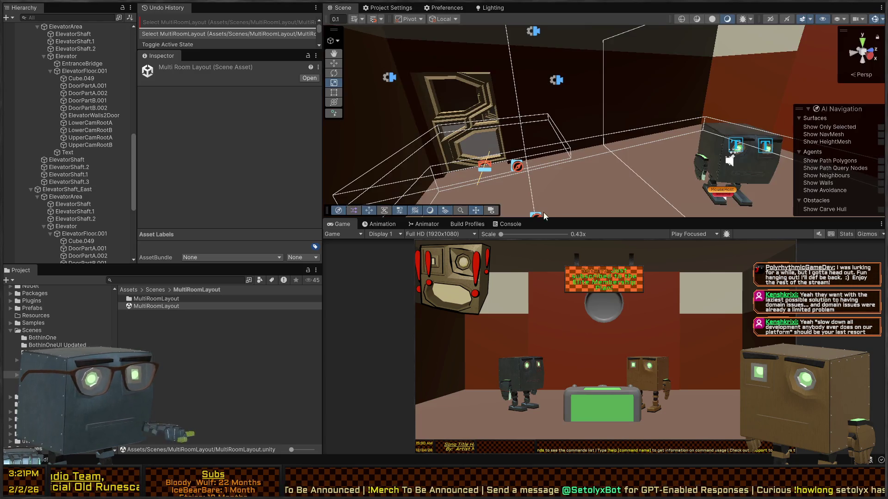
{"action": "key", "text": "ctrl+p"}
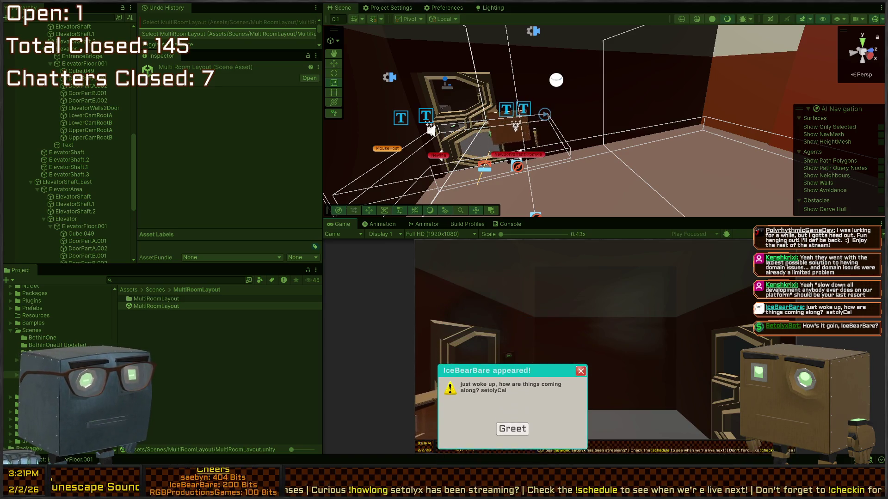
{"action": "left_click", "coordinate": [512, 408]}
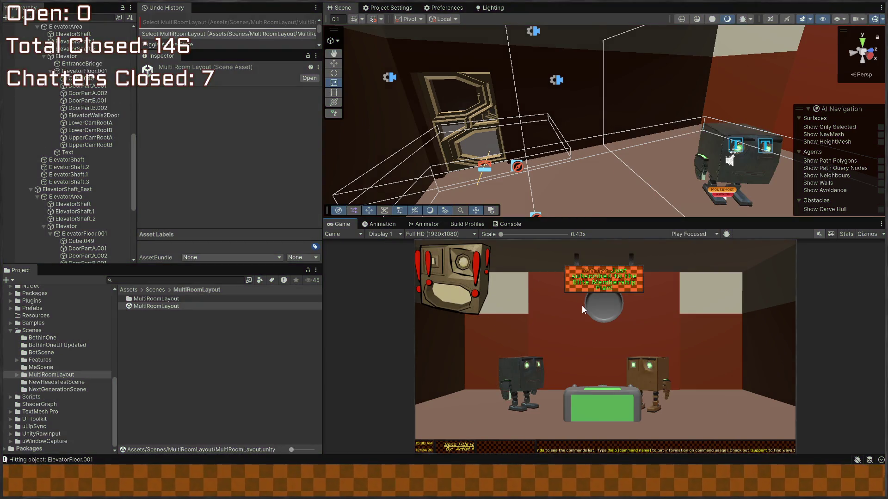
{"action": "key", "text": "shift+space"}
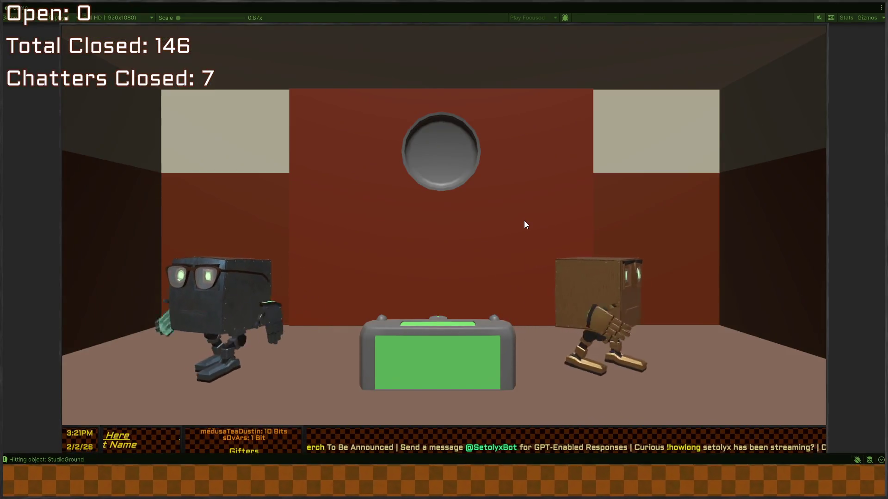
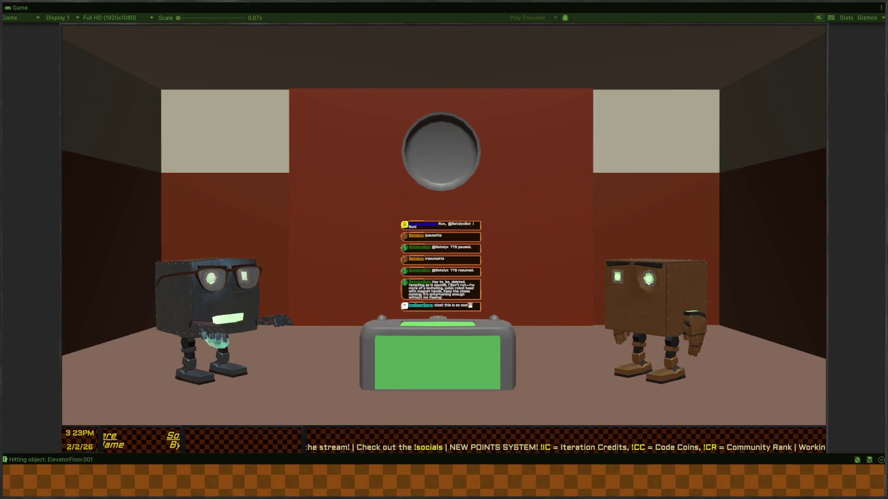
Exit Play mode with Ctrl+P and un-maximize the Game view so the Scene and Game views show
{"action": "key", "text": "ctrl+p"}
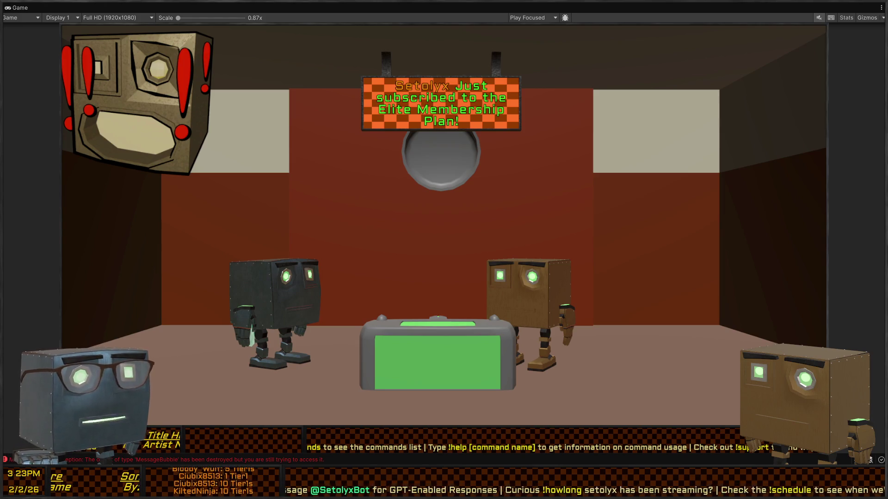
{"action": "key", "text": "shift+space"}
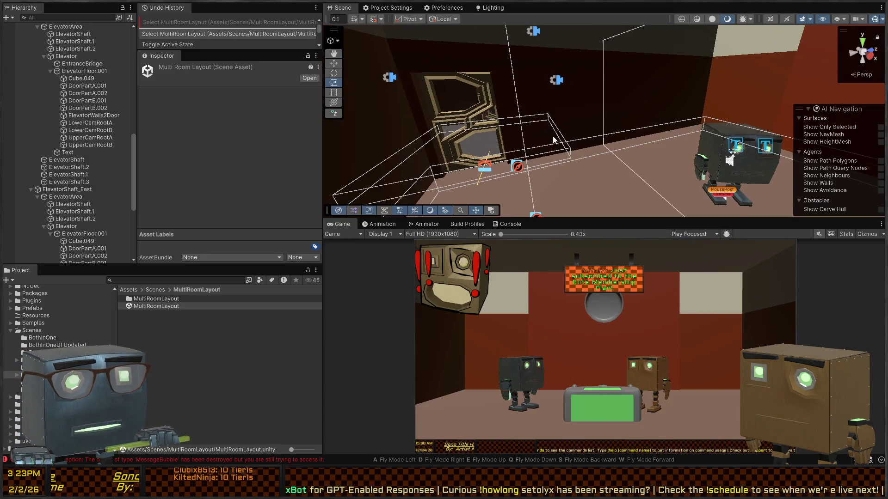
Select ChatCanvas_Newsroom in the Hierarchy and orbit the Scene view around the room
{"action": "mouse_move", "coordinate": [704, 135]}
{"action": "left_mouse_down"}
{"action": "mouse_move", "coordinate": [632, 139]}
{"action": "mouse_move", "coordinate": [549, 74]}
{"action": "left_mouse_up"}
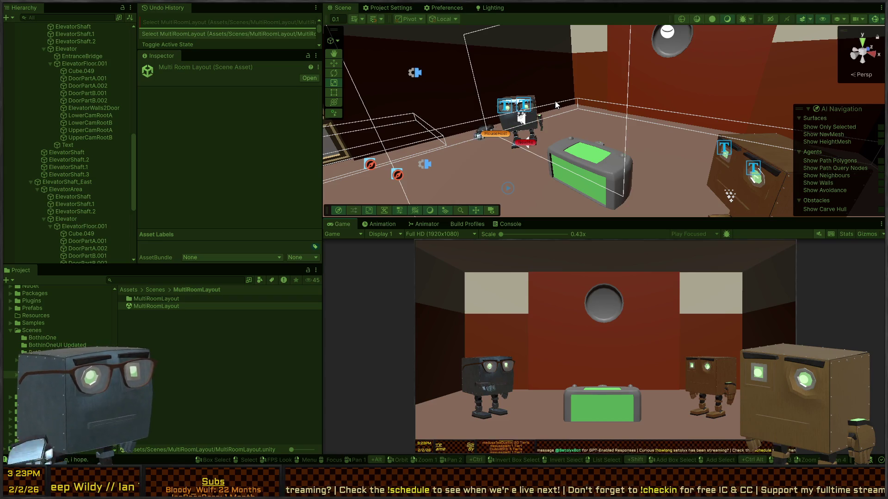
{"action": "left_click", "coordinate": [555, 101]}
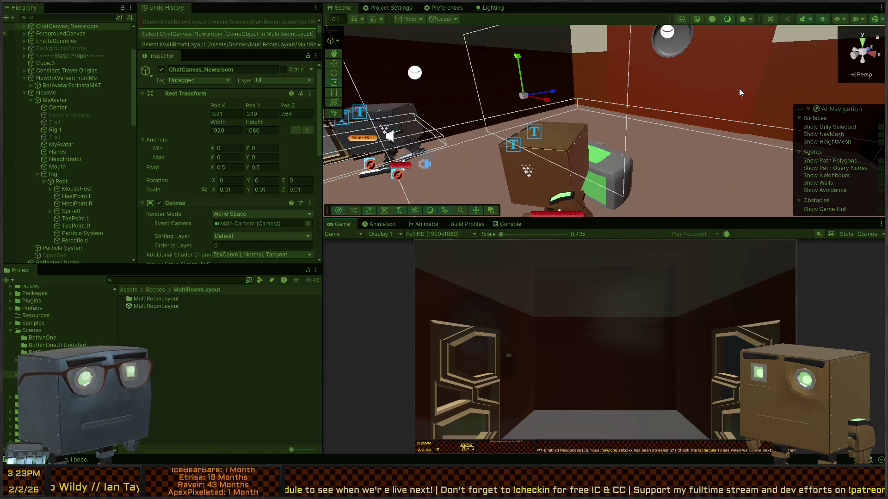
{"action": "mouse_move", "coordinate": [739, 88]}
{"action": "left_mouse_down"}
{"action": "mouse_move", "coordinate": [598, 65]}
{"action": "mouse_move", "coordinate": [279, 124]}
{"action": "mouse_move", "coordinate": [423, 183]}
{"action": "mouse_move", "coordinate": [581, 154]}
{"action": "mouse_move", "coordinate": [381, 174]}
{"action": "left_mouse_up"}
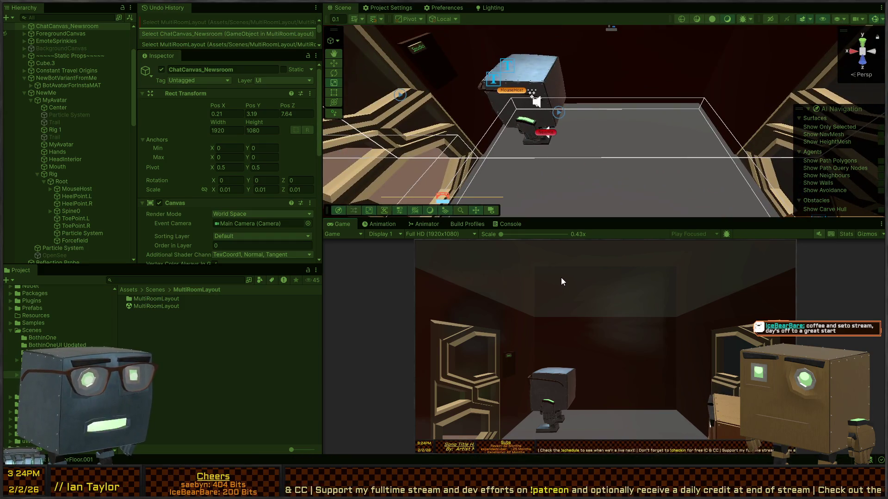
{"action": "mouse_move", "coordinate": [547, 93]}
{"action": "left_mouse_down"}
{"action": "mouse_move", "coordinate": [549, 53]}
{"action": "mouse_move", "coordinate": [403, 15]}
{"action": "mouse_move", "coordinate": [93, 21]}
{"action": "left_mouse_up"}
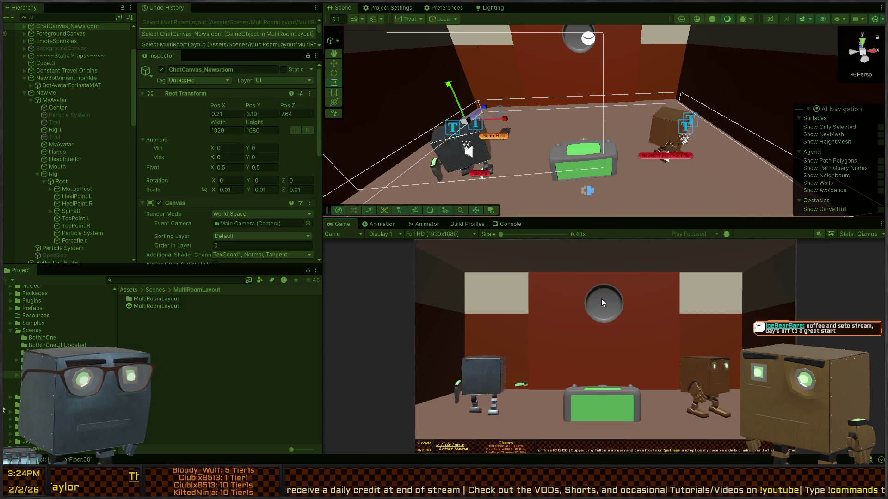
Cycle the Game view to the dark corridor and look around the Scene in fly mode
{"action": "left_click", "coordinate": [601, 299]}
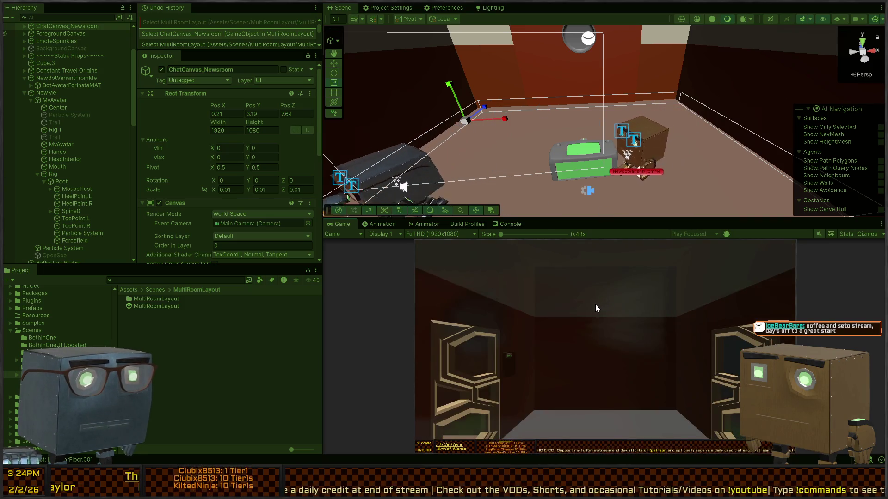
{"action": "right_click", "coordinate": [578, 185]}
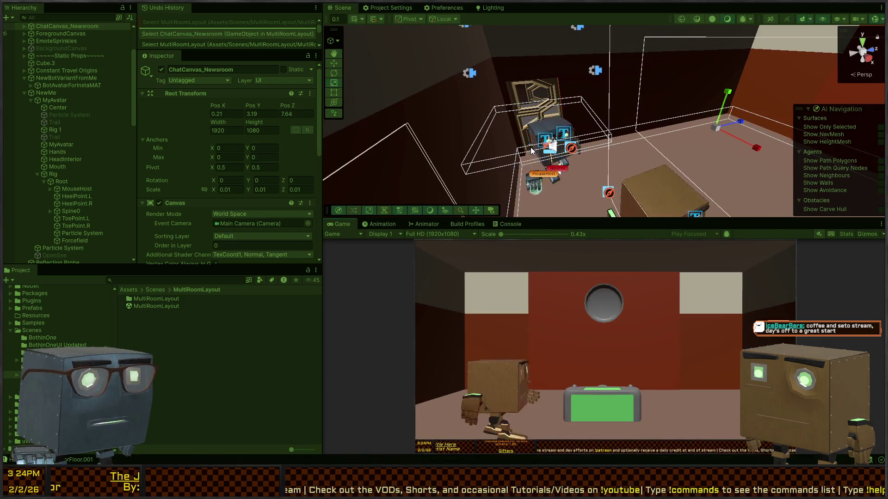
{"action": "right_click", "coordinate": [708, 175]}
{"action": "right_click", "coordinate": [708, 174]}
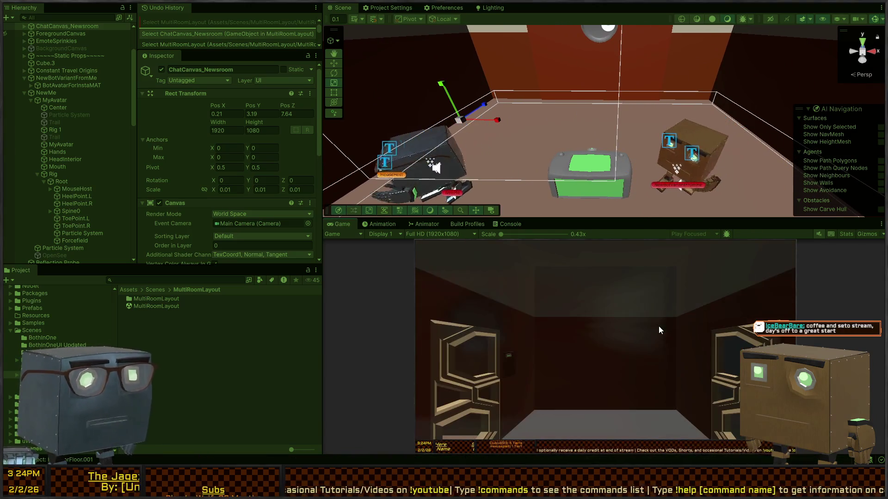
{"action": "right_click", "coordinate": [652, 185]}
Fly the Scene camera in toward the avatars and around the room, then stop Play mode
{"action": "key", "text": "w"}
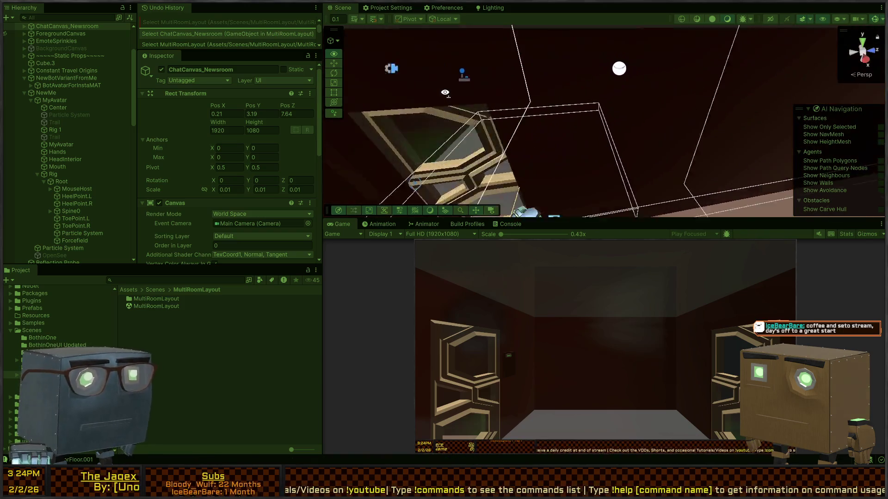
{"action": "key", "text": "s"}
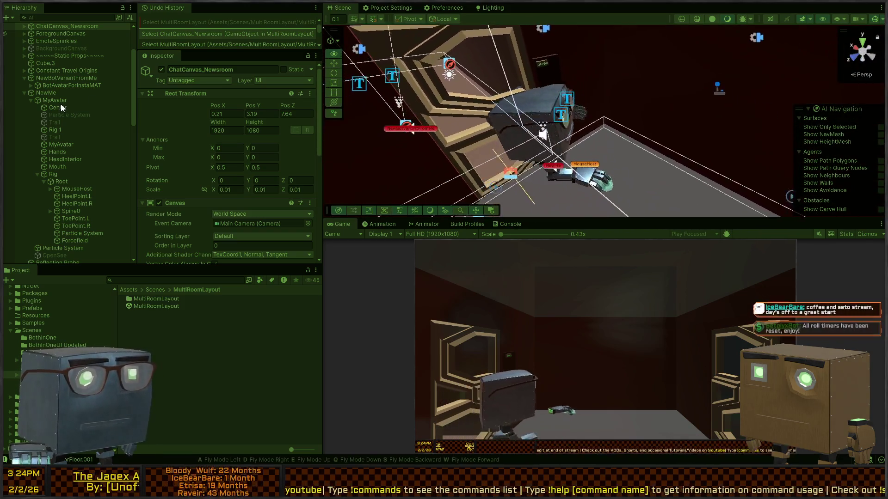
{"action": "key", "text": "w"}
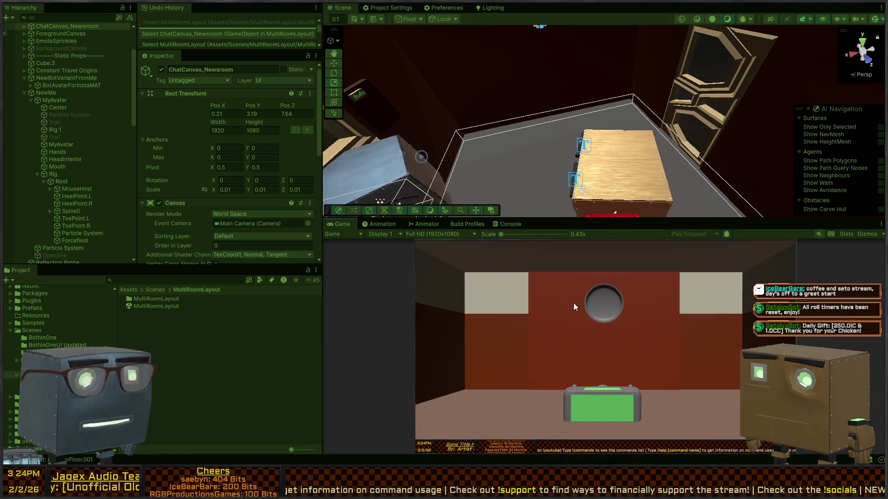
{"action": "right_click", "coordinate": [473, 108]}
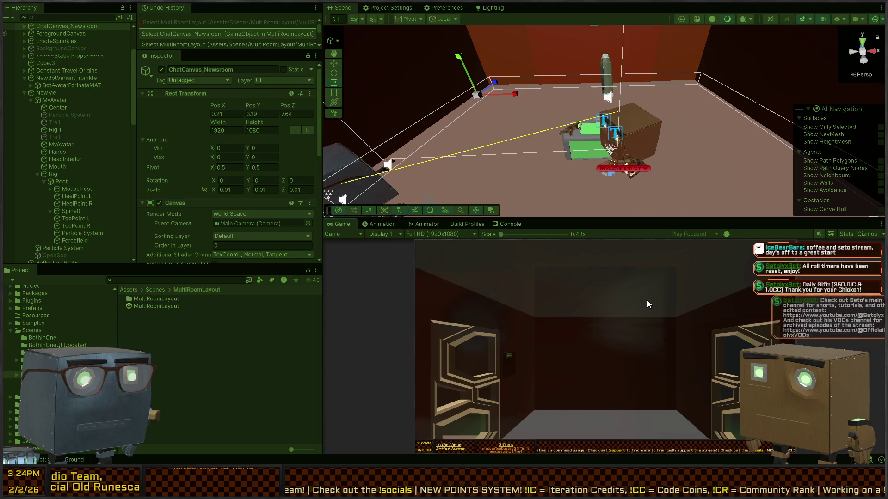
{"action": "left_click_drag", "start_coordinate": [718, 138], "coordinate": [563, 96]}
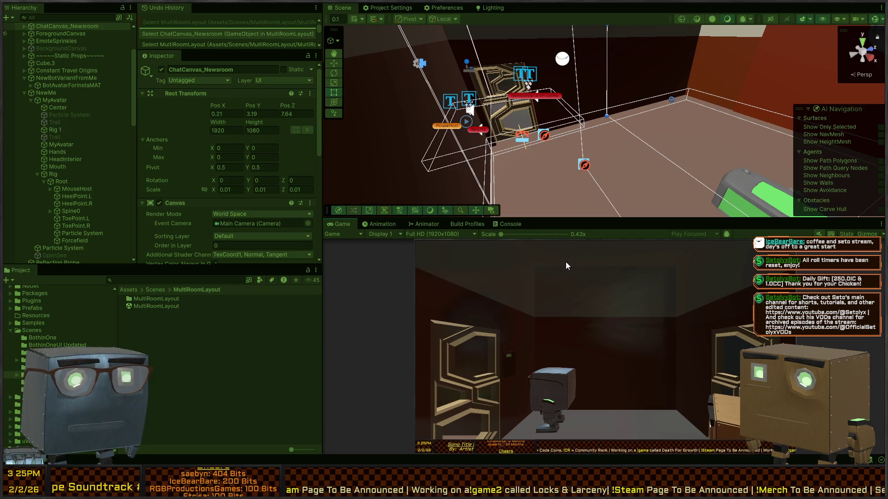
{"action": "key", "text": "ctrl+p"}
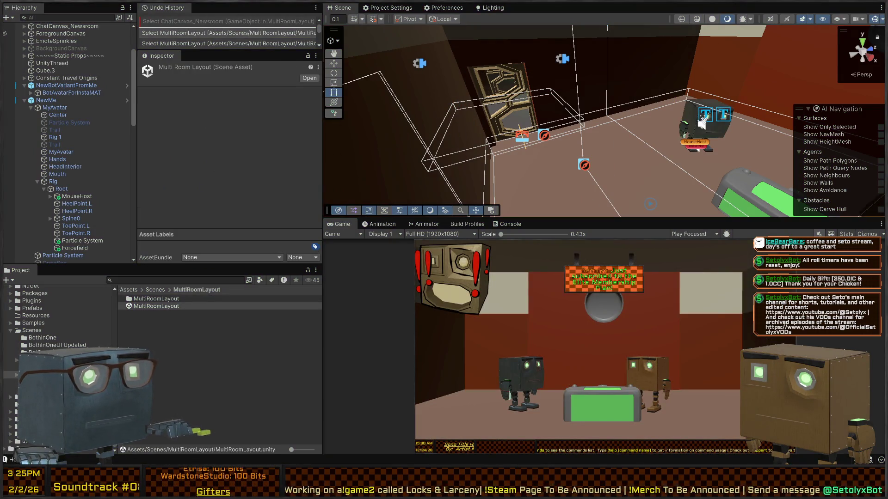
Start a new CycleCamera method below SwapCameraIndex with an if-check on _camIndex
{"action": "key", "text": "alt+Tab"}
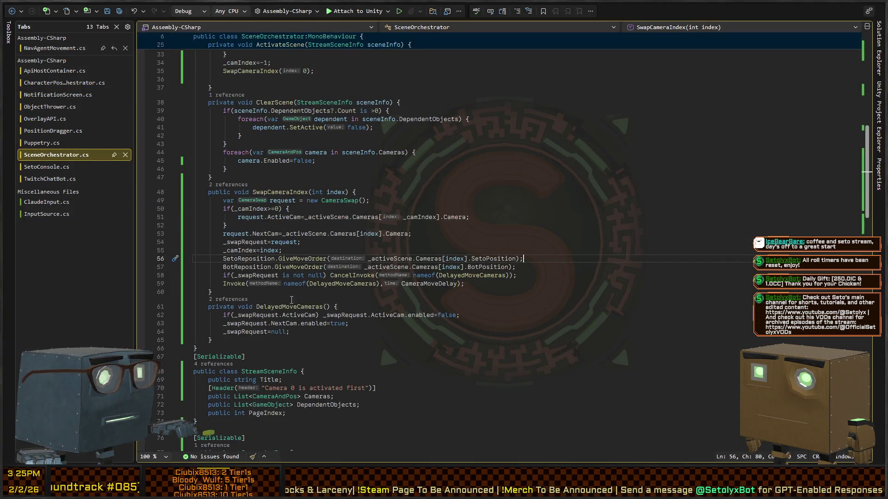
{"action": "left_click", "coordinate": [295, 291]}
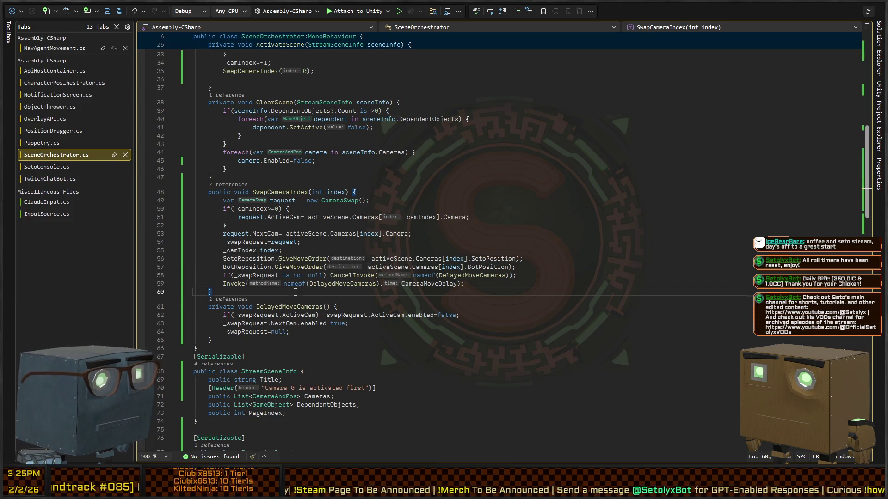
{"action": "key", "text": "Return"}
{"action": "type", "text": "public void Cycl"}
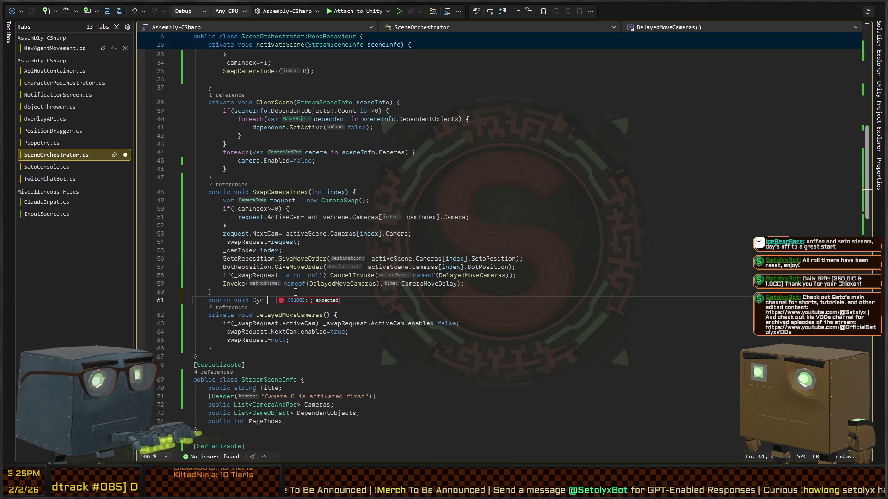
{"action": "type", "text": "eCamera() {"}
{"action": "key", "text": "Return"}
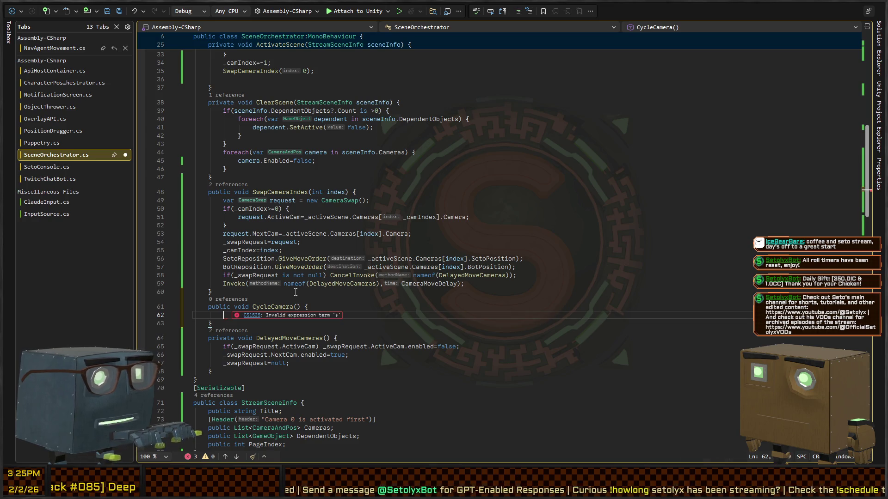
{"action": "type", "text": "if(_camIn"}
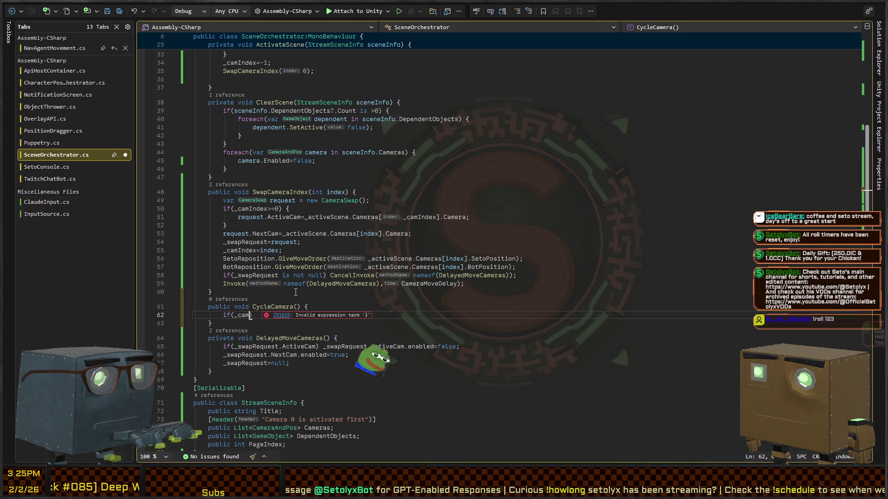
{"action": "type", "text": "dex"}
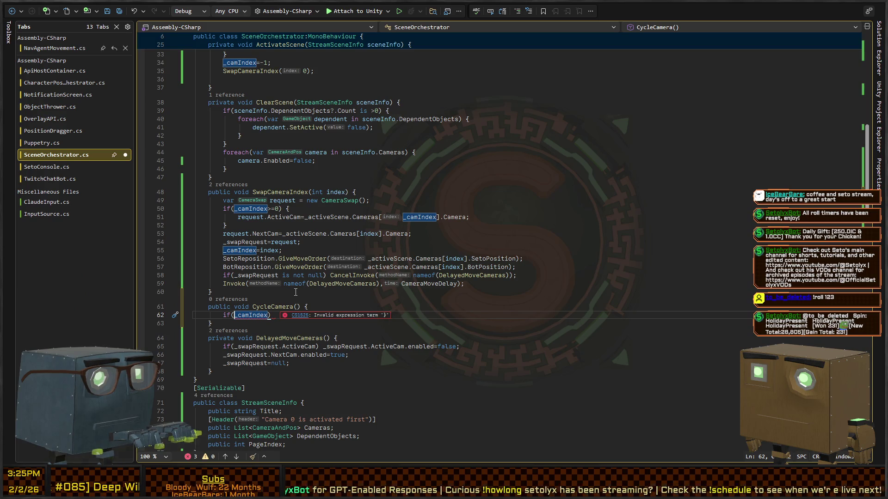
{"action": "type", "text": "++"}
{"action": "type", "text": ">=_activeScene.Cameras.Count"}
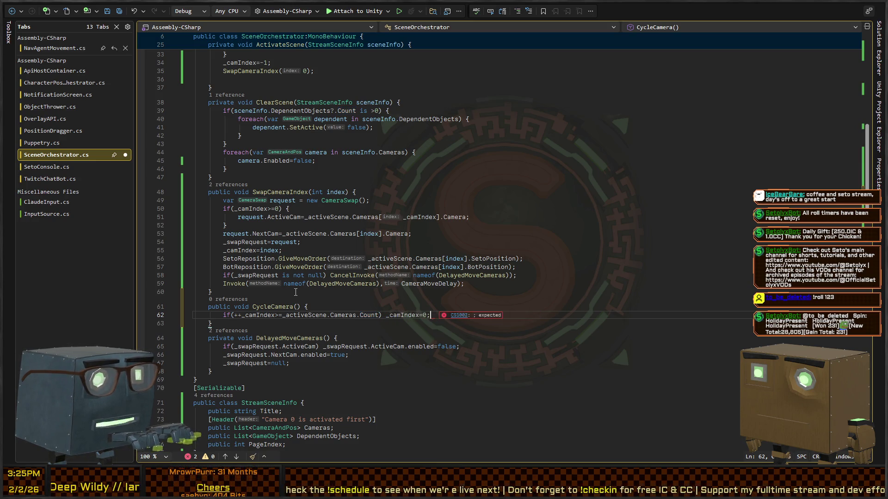
{"action": "key", "text": "Return"}
{"action": "type", "text": "Swap"}
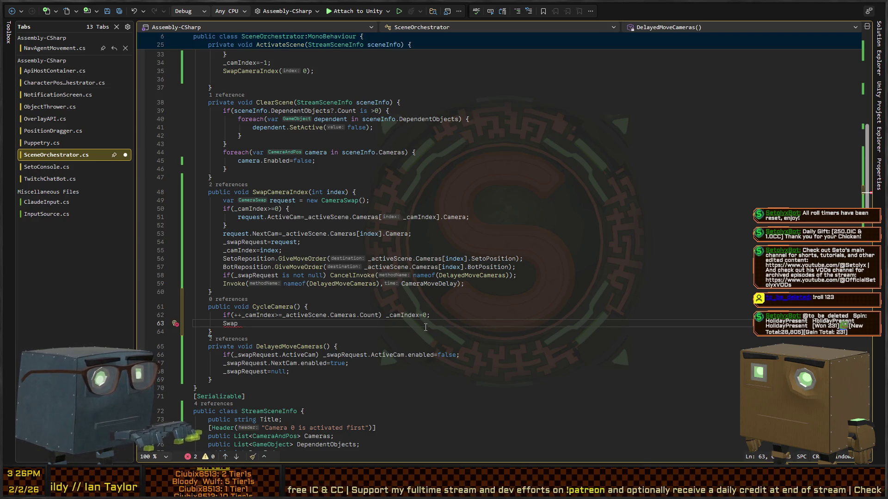
Move ++_camIndex into a var toSet declaration and test toSet in the if condition
{"action": "key", "text": "Up"}
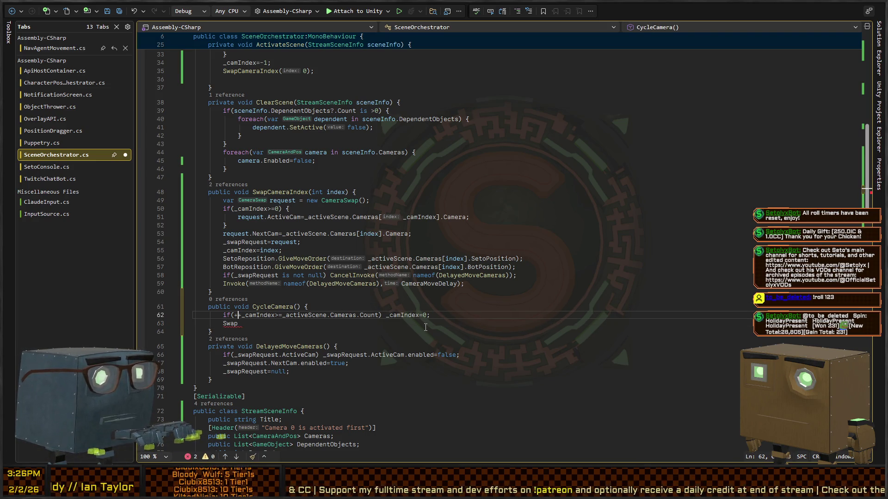
{"action": "key", "text": "ctrl+Return"}
{"action": "type", "text": "var toSet ="}
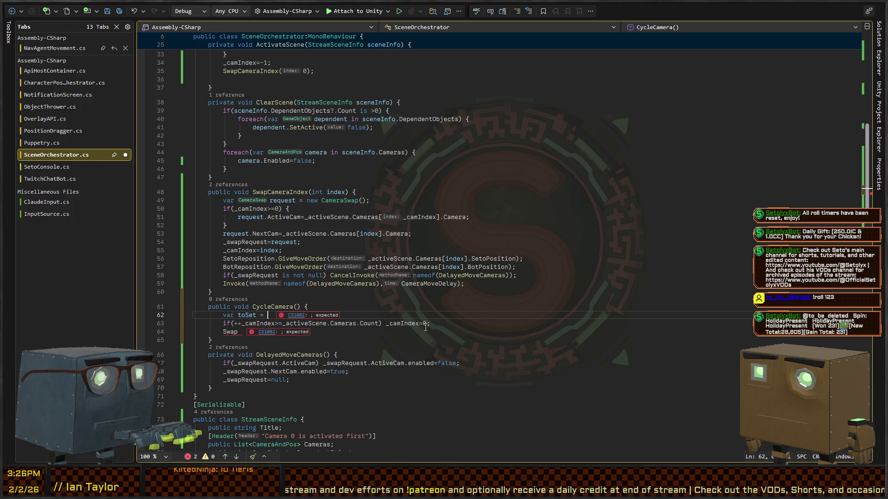
{"action": "key", "text": "Down"}
{"action": "key", "text": "ctrl+Left"}
{"action": "key", "text": "ctrl+Left"}
{"action": "key", "text": "ctrl+shift+Right"}
{"action": "key", "text": "ctrl+shift+Right"}
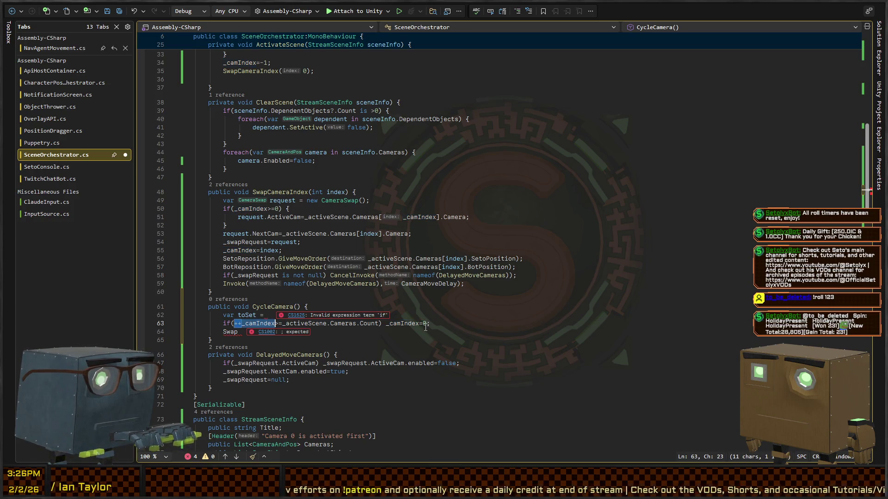
{"action": "key", "text": "ctrl+x"}
{"action": "key", "text": "Up"}
{"action": "key", "text": "End"}
{"action": "key", "text": "ctrl+v"}
{"action": "key", "text": "Down"}
{"action": "key", "text": "Home"}
{"action": "key", "text": "Return"}
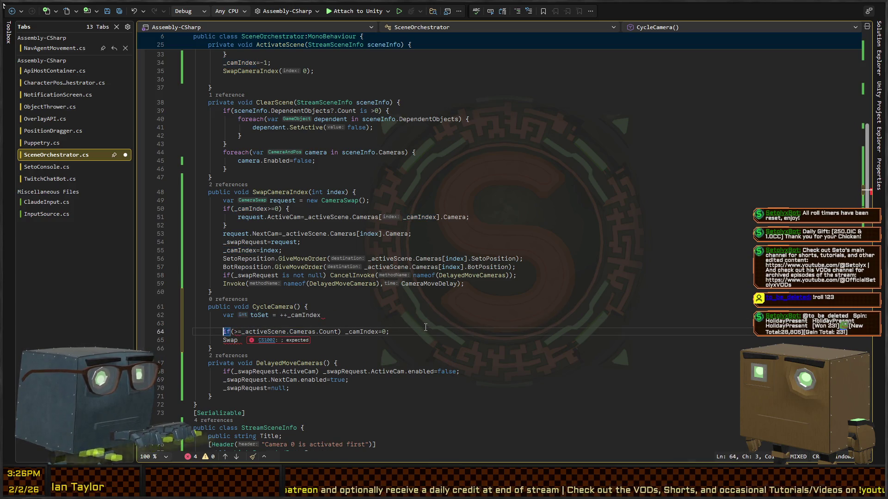
{"action": "type", "text": "toSet"}
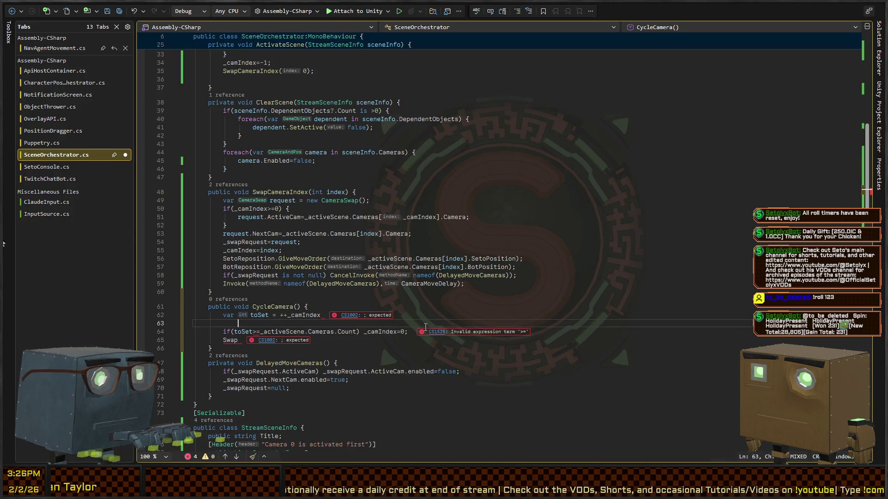
{"action": "key", "text": "Up"}
{"action": "key", "text": "BackSpace"}
Change the reset line to toSet = 0, ending it with a semicolon
{"action": "key", "text": "Down"}
{"action": "key", "text": "Left"}
{"action": "key", "text": "ctrl+shift+Left"}
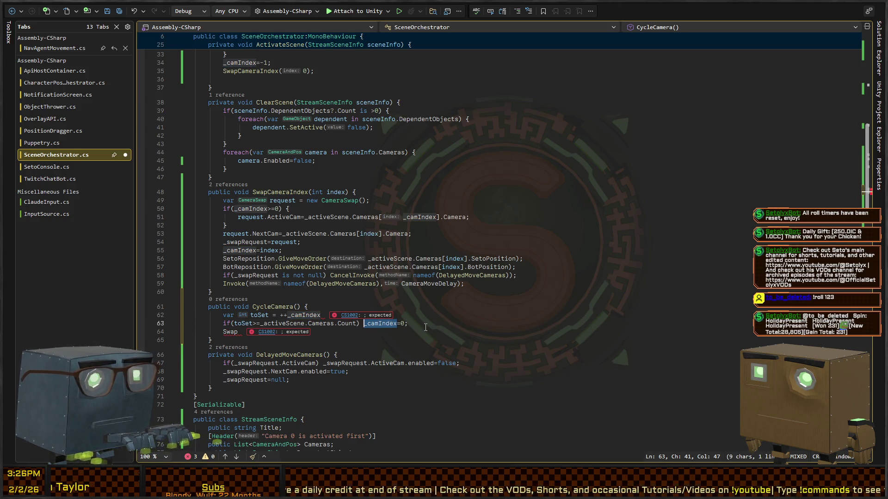
{"action": "type", "text": "t) toSet"}
{"action": "key", "text": "Up"}
{"action": "type", "text": ";"}
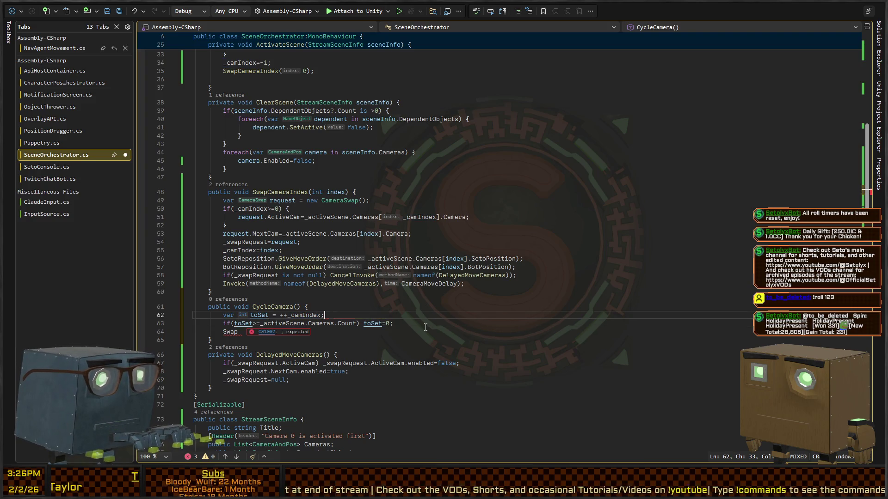
{"action": "key", "text": "Down"}
{"action": "key", "text": "Down"}
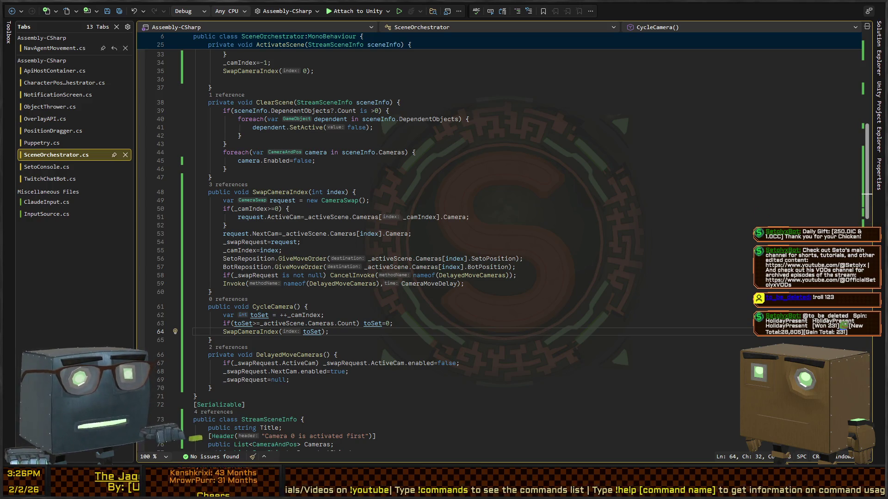
{"action": "key", "text": "alt+Tab"}
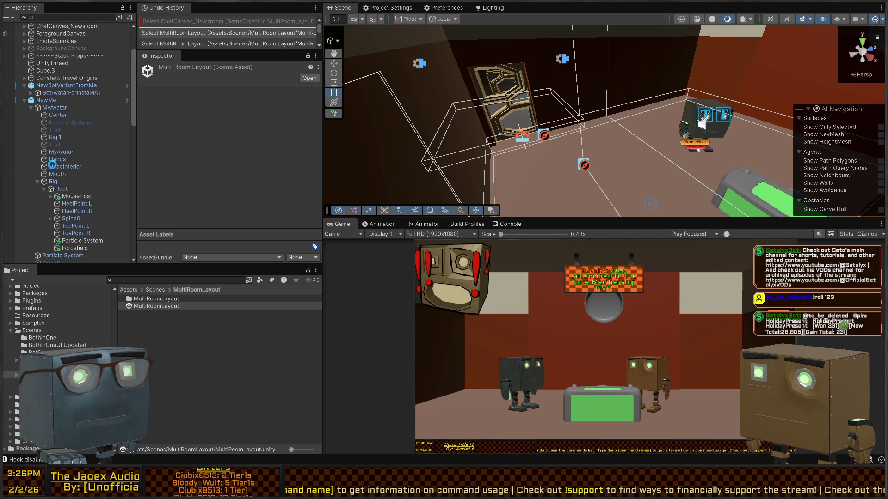
Select the NewMe avatar in the Hierarchy and frame it in the Scene view with F
{"action": "left_click", "coordinate": [42, 102]}
{"action": "scroll", "coordinate": [220, 174], "scroll_direction": "down", "scroll_amount": 3}
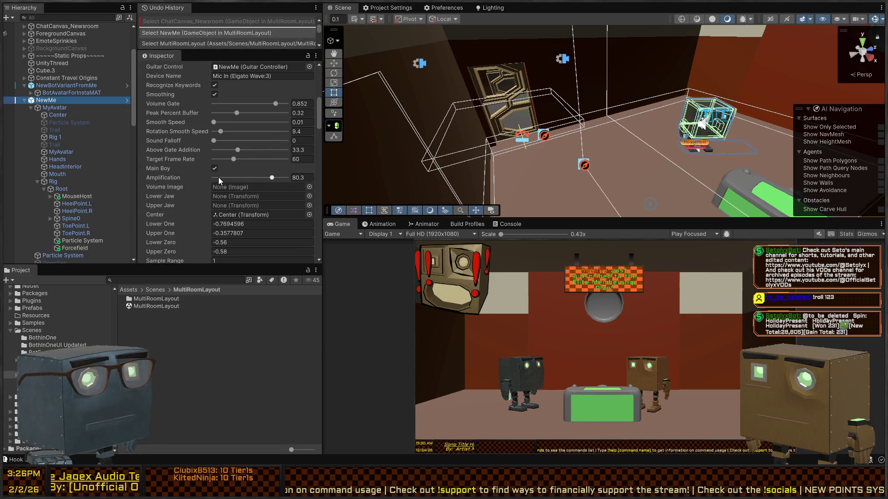
{"action": "scroll", "coordinate": [218, 177], "scroll_direction": "down", "scroll_amount": 10}
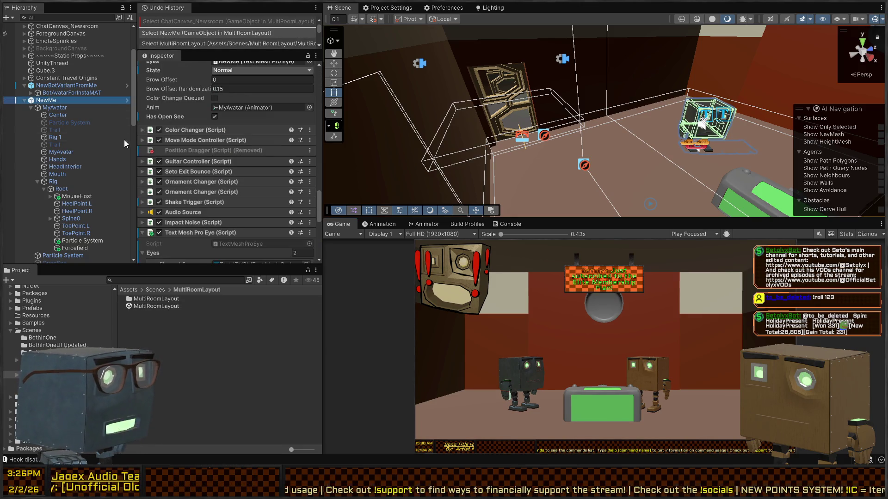
{"action": "key", "text": "f"}
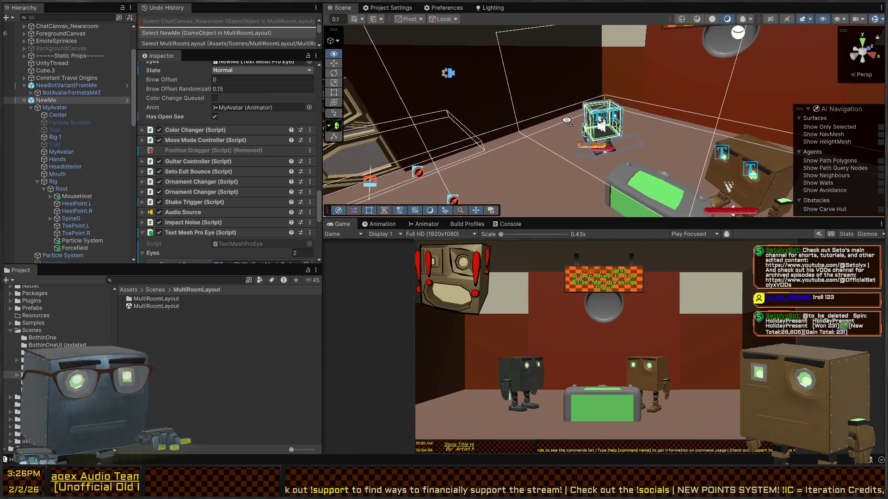
{"action": "key", "text": "alt+Tab"}
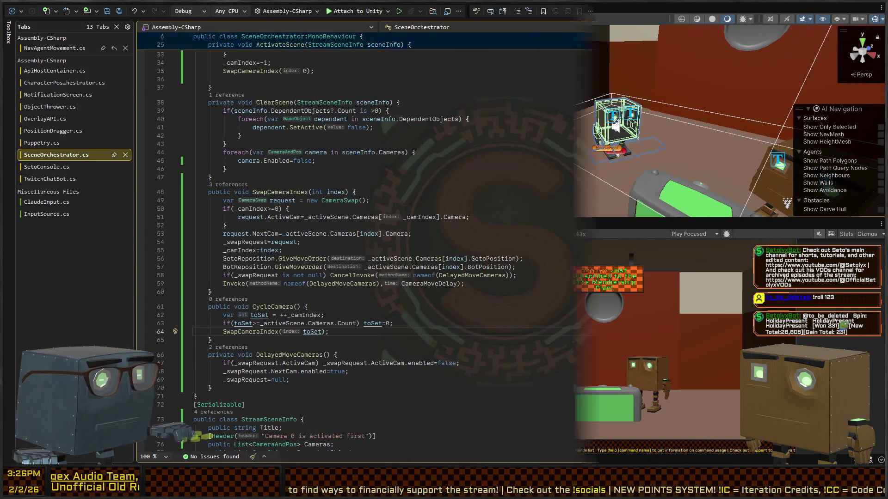
{"action": "key", "text": "alt+Tab"}
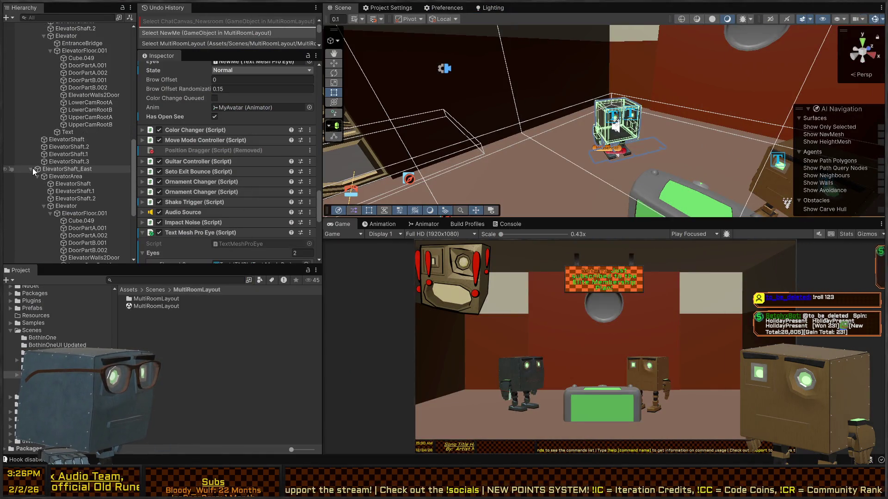
{"action": "scroll", "coordinate": [32, 168], "scroll_direction": "up", "scroll_amount": 6}
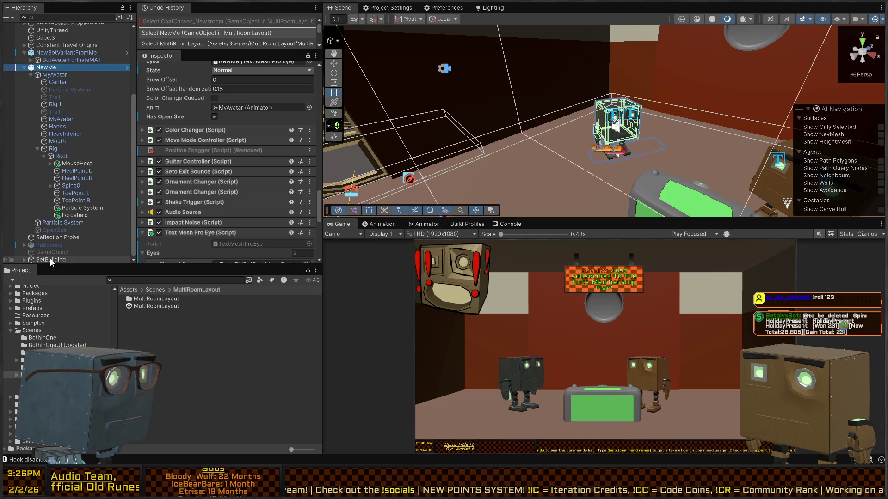
Paste a second Input Source component onto SetBuilding and collapse the UI/Click one
{"action": "left_click", "coordinate": [59, 261]}
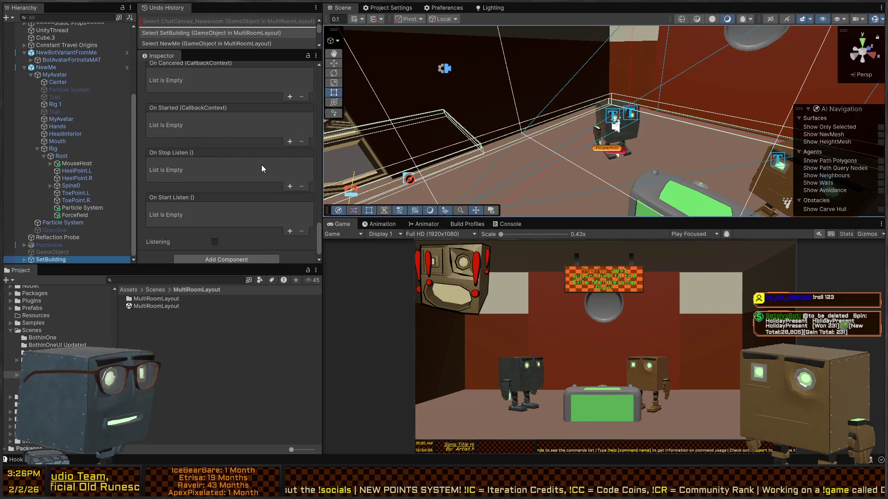
{"action": "scroll", "coordinate": [245, 218], "scroll_direction": "down", "scroll_amount": 1}
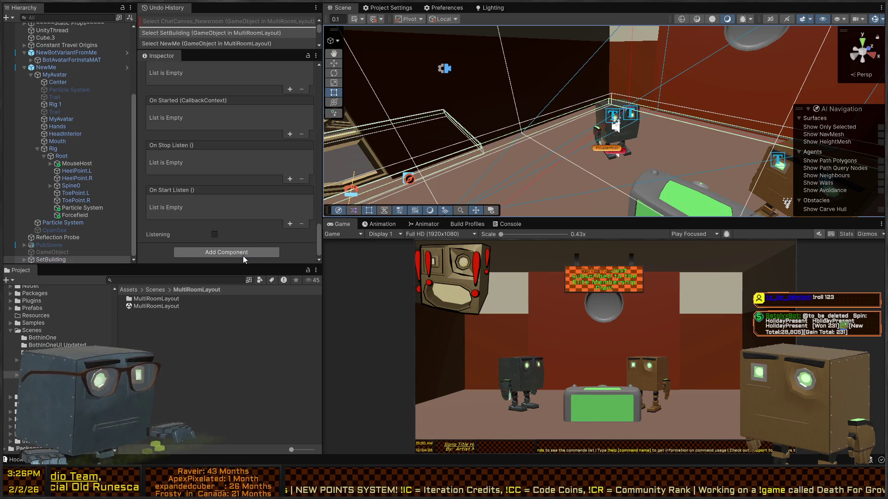
{"action": "key", "text": "ctrl+v"}
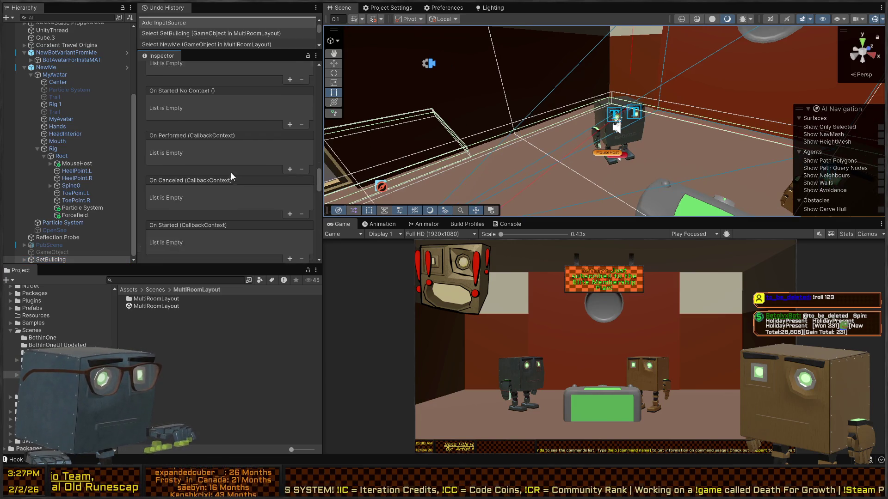
{"action": "scroll", "coordinate": [191, 141], "scroll_direction": "up", "scroll_amount": 5}
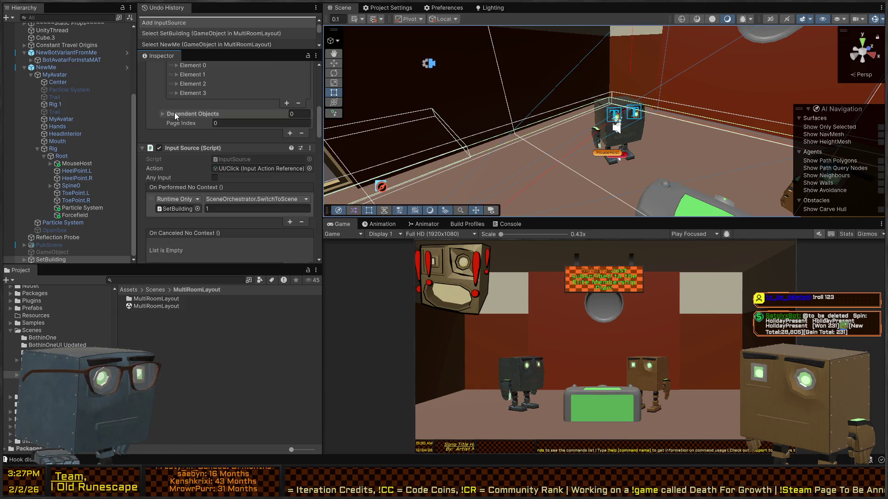
{"action": "left_click", "coordinate": [188, 148]}
{"action": "scroll", "coordinate": [287, 115], "scroll_direction": "down", "scroll_amount": 2}
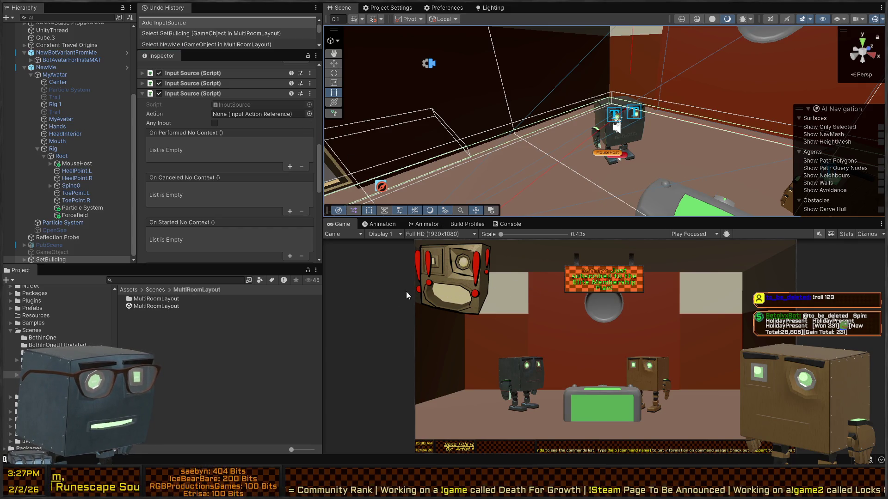
Bind the new Input Source to UI/MiddleClick, with On Performed calling SceneOrchestrator.CycleCamera on SetBuilding
{"action": "double_click", "coordinate": [413, 267]}
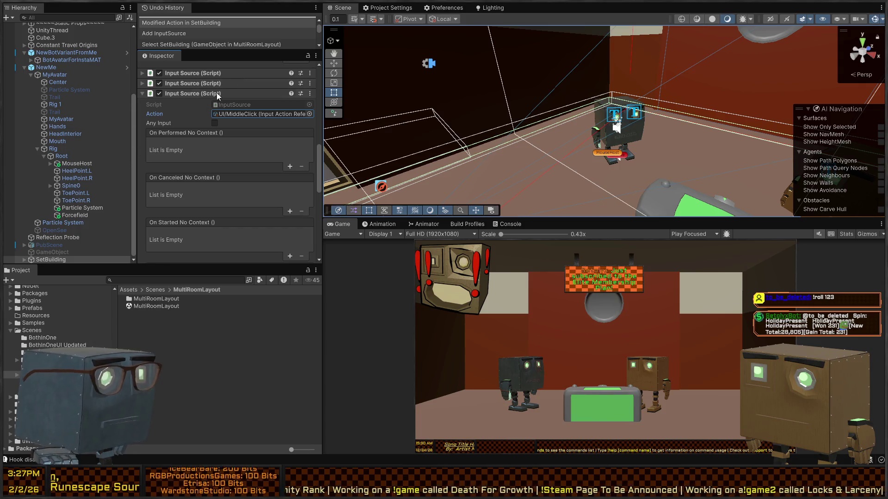
{"action": "left_click", "coordinate": [290, 167]}
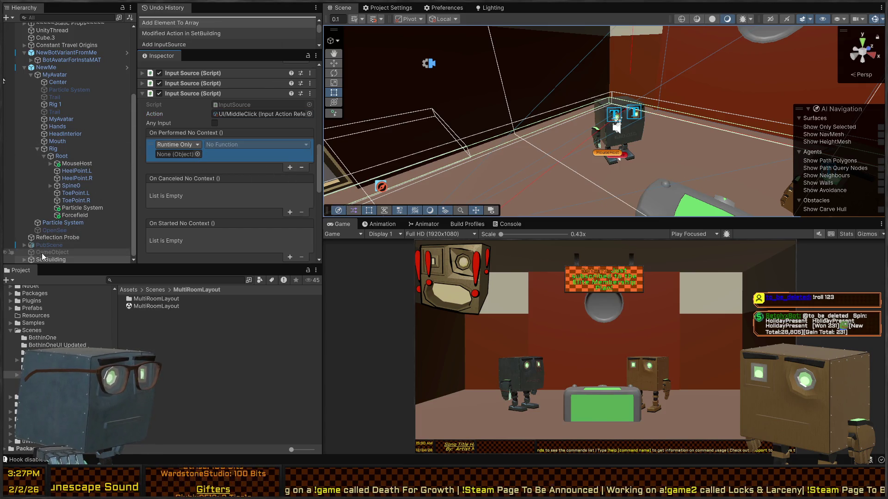
{"action": "left_click_drag", "start_coordinate": [168, 170], "coordinate": [178, 154]}
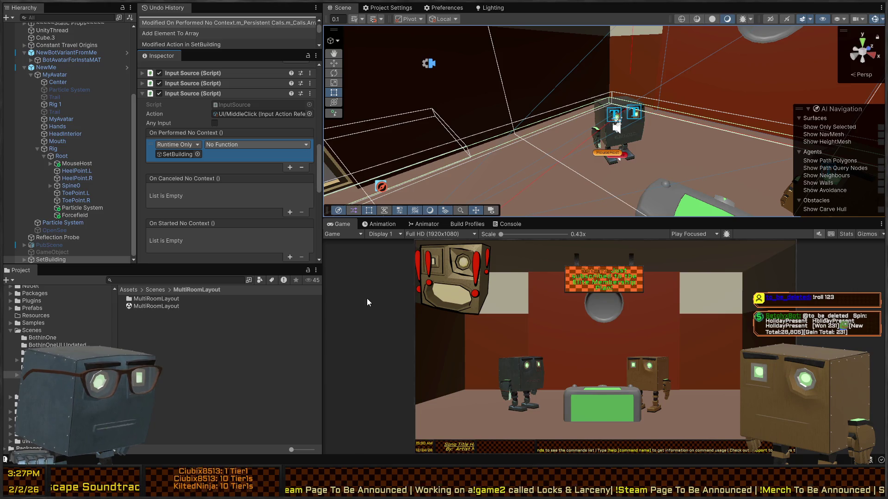
{"action": "left_click", "coordinate": [338, 268]}
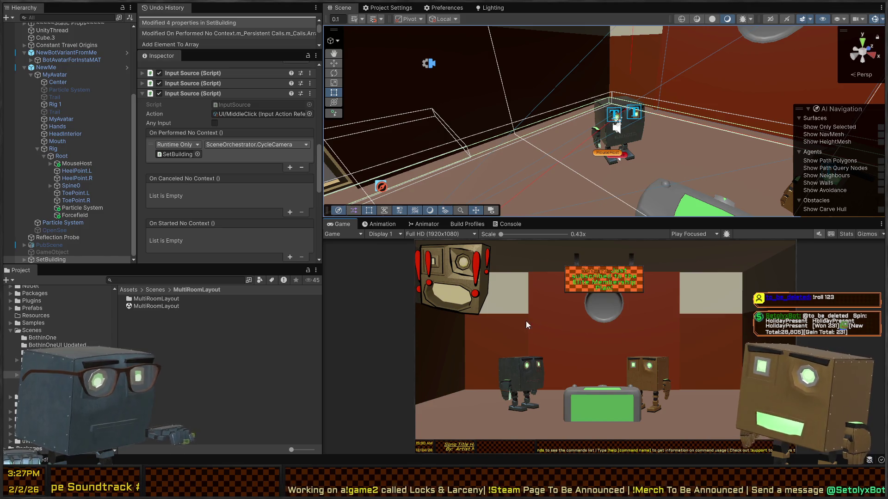
{"action": "key", "text": "shift+space"}
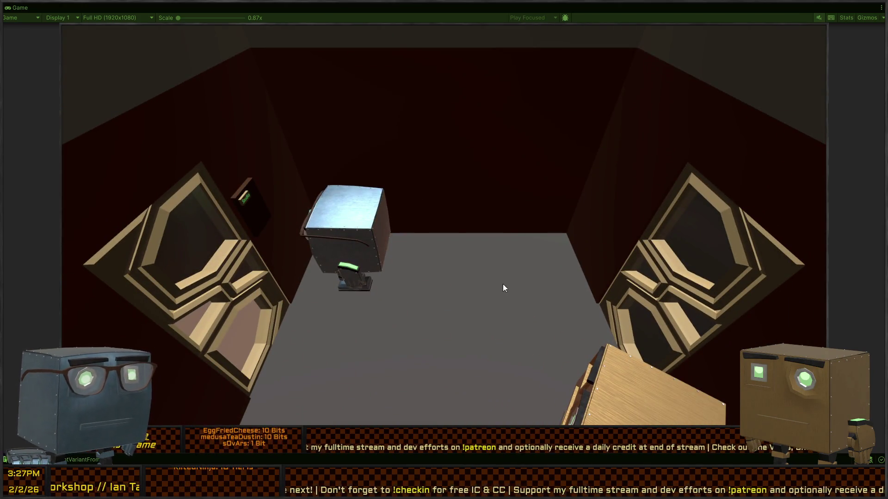
Middle-click in the maximized Game view to cycle the camera, then restore the editor layout
{"action": "middle_click", "coordinate": [315, 202]}
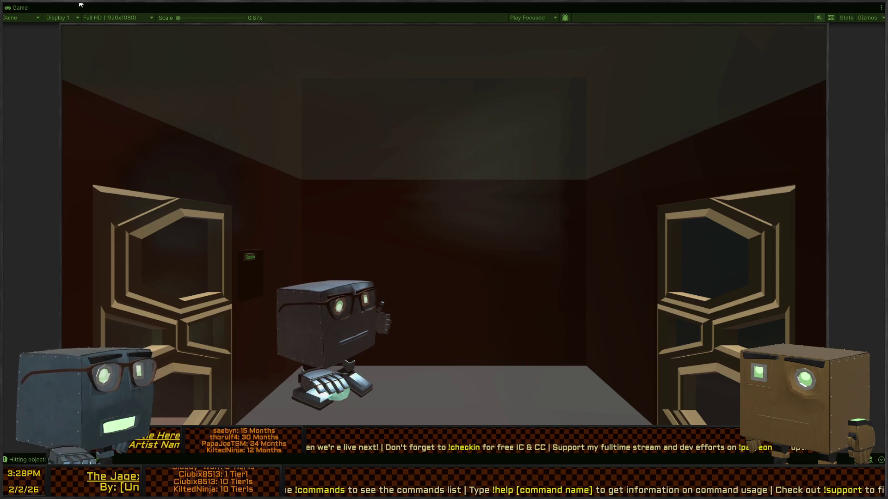
{"action": "key", "text": "shift+space"}
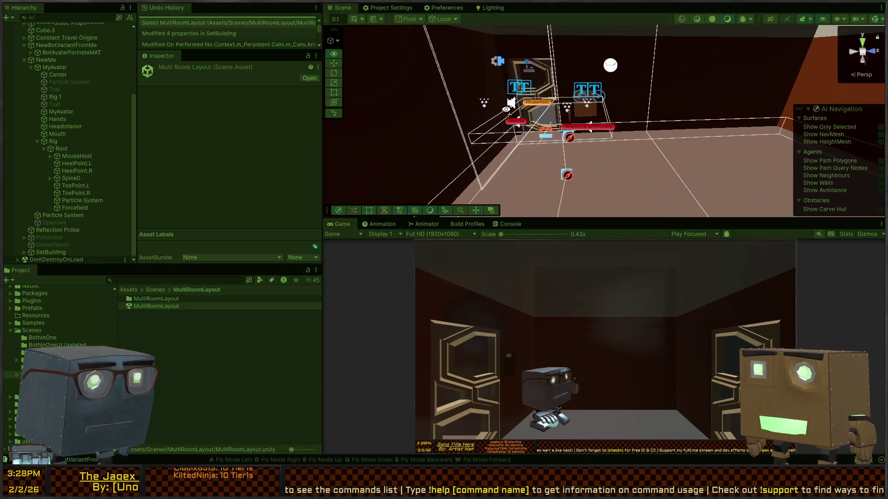
Select the NewMe robot and make its Rigidbody kinematic
{"action": "key", "text": "w"}
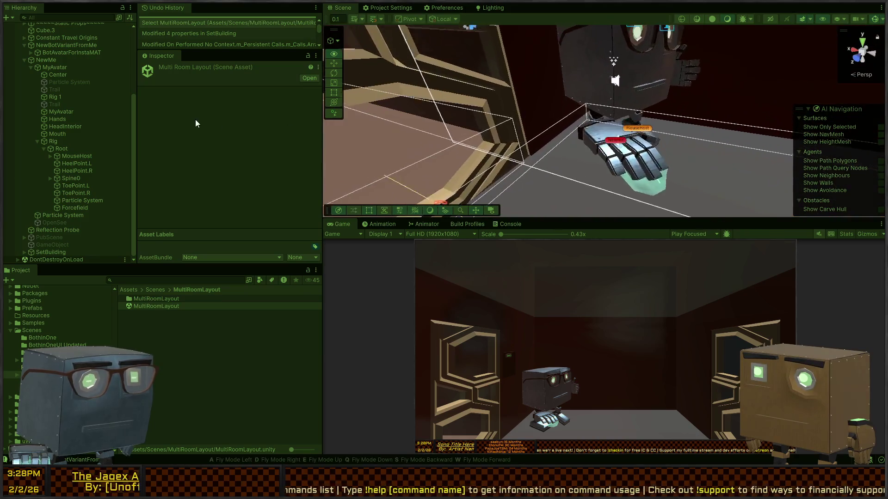
{"action": "key", "text": "s"}
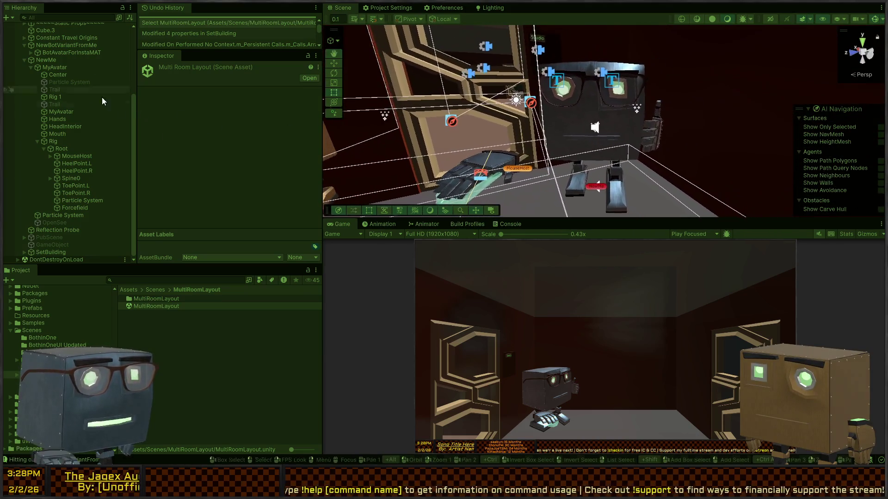
{"action": "left_click", "coordinate": [595, 186]}
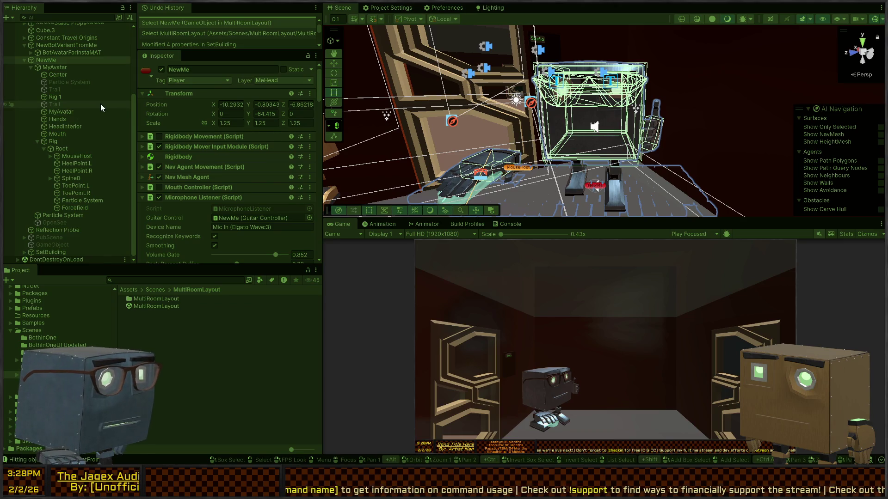
{"action": "left_click", "coordinate": [186, 158]}
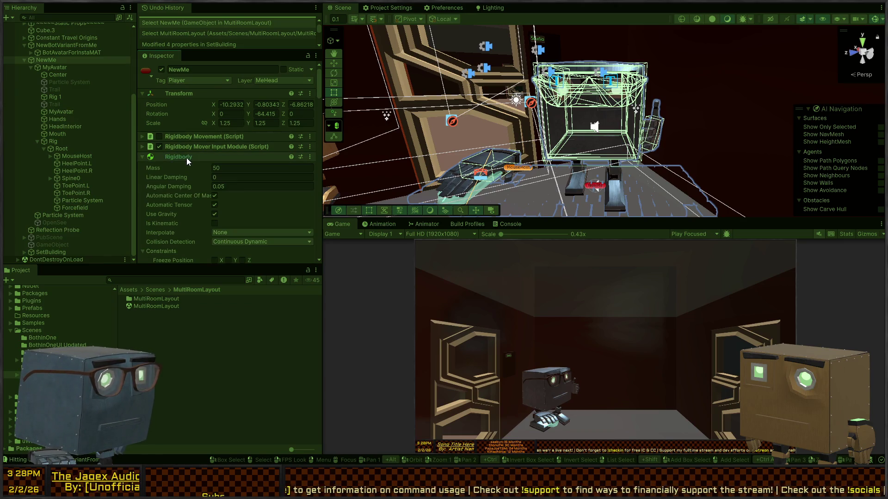
{"action": "scroll", "coordinate": [219, 201], "scroll_direction": "down", "scroll_amount": 2}
{"action": "left_click", "coordinate": [215, 199]}
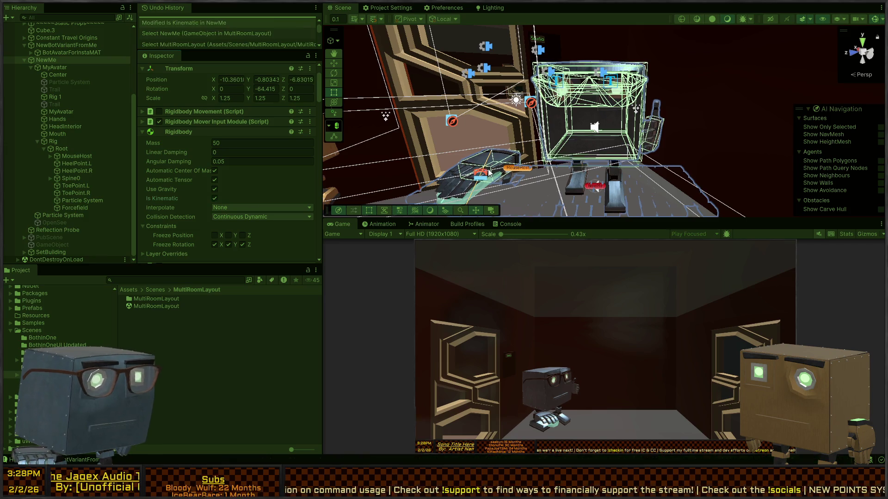
{"action": "mouse_move", "coordinate": [644, 129]}
{"action": "left_mouse_down"}
{"action": "mouse_move", "coordinate": [417, 128]}
{"action": "mouse_move", "coordinate": [568, 138]}
{"action": "left_mouse_up"}
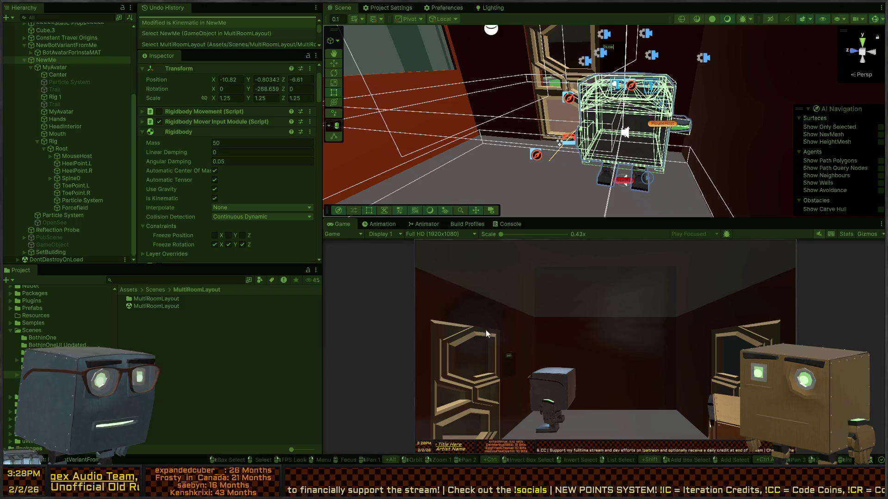
Walk the avatar forward through the rooms and fly the Scene camera into the room
{"action": "key", "text": "w"}
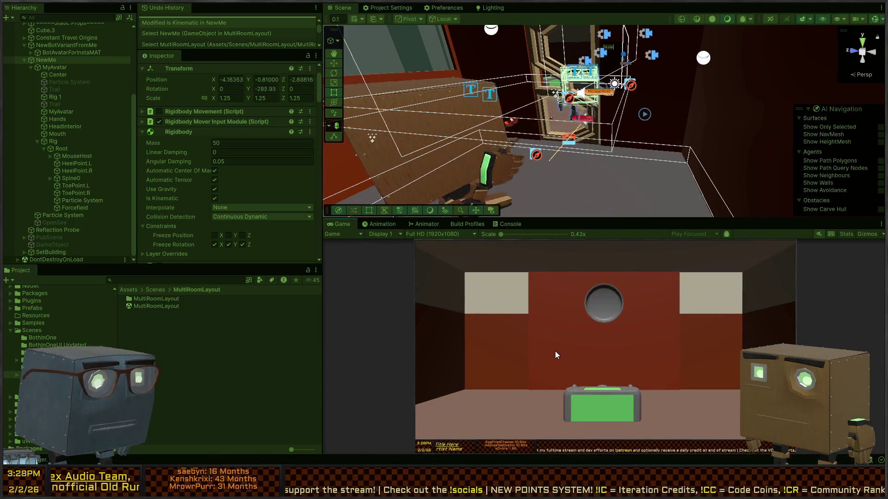
{"action": "key", "text": "w"}
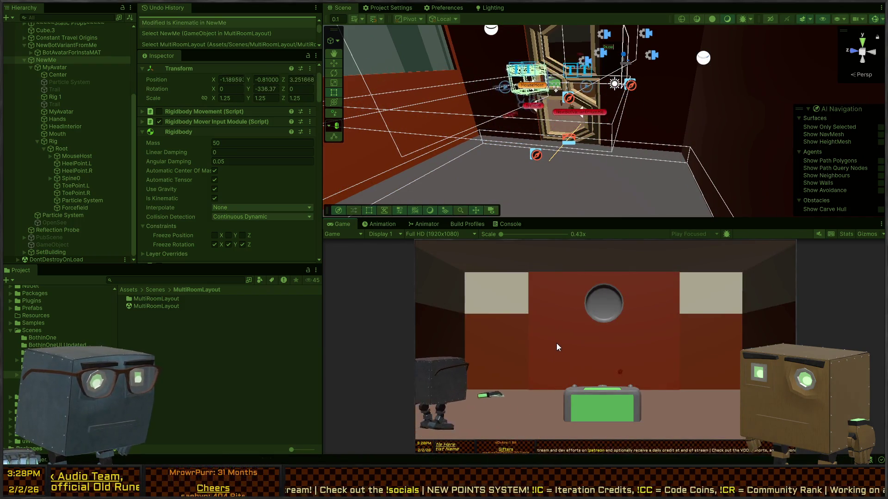
{"action": "key", "text": "w"}
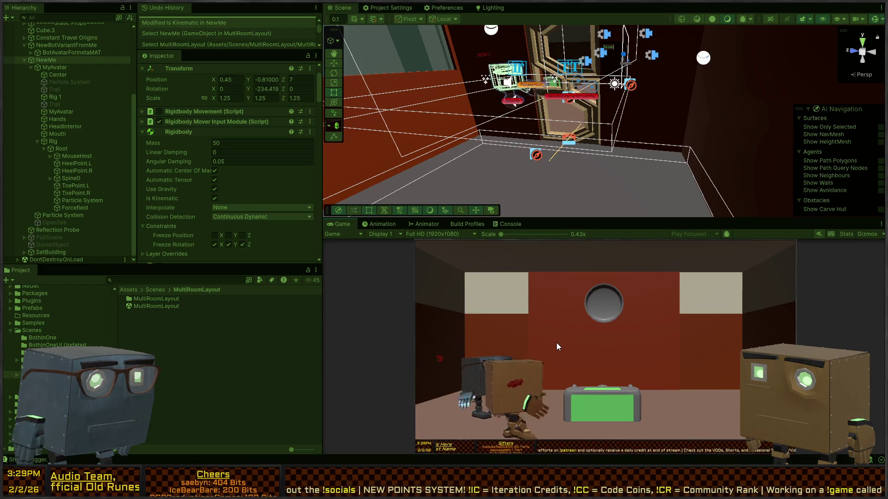
{"action": "left_click", "coordinate": [245, 352]}
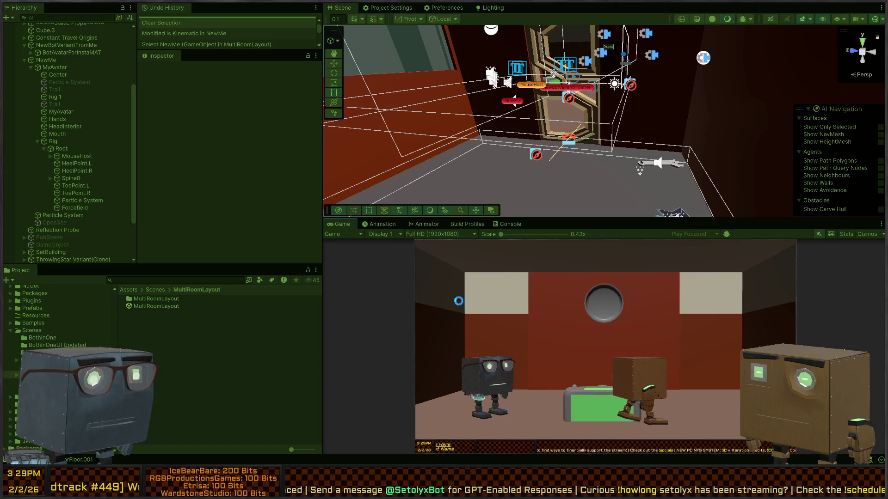
{"action": "left_click", "coordinate": [488, 38]}
{"action": "mouse_move", "coordinate": [531, 149]}
{"action": "left_mouse_down"}
{"action": "mouse_move", "coordinate": [440, 133]}
{"action": "mouse_move", "coordinate": [263, 154]}
{"action": "mouse_move", "coordinate": [326, 160]}
{"action": "left_mouse_up"}
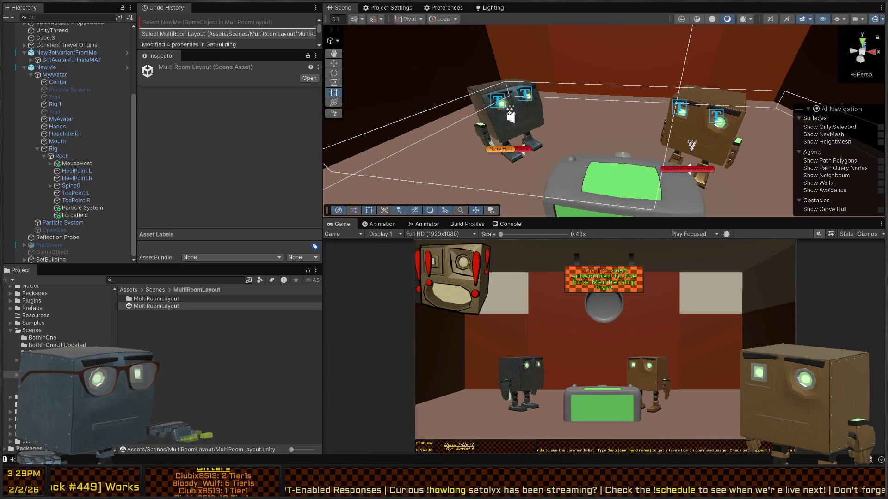
{"action": "key", "text": "alt+Tab"}
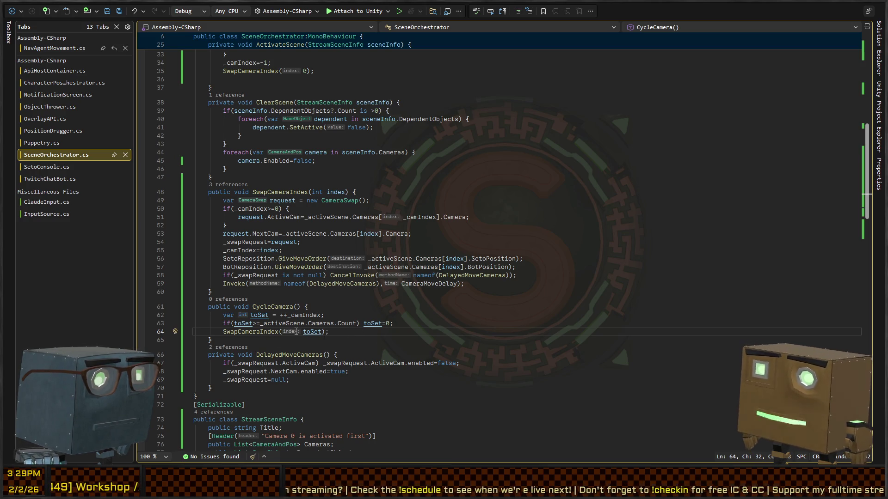
Change ++_camIndex to _camIndex++ on the toSet line of CycleCamera
{"action": "left_click", "coordinate": [288, 314]}
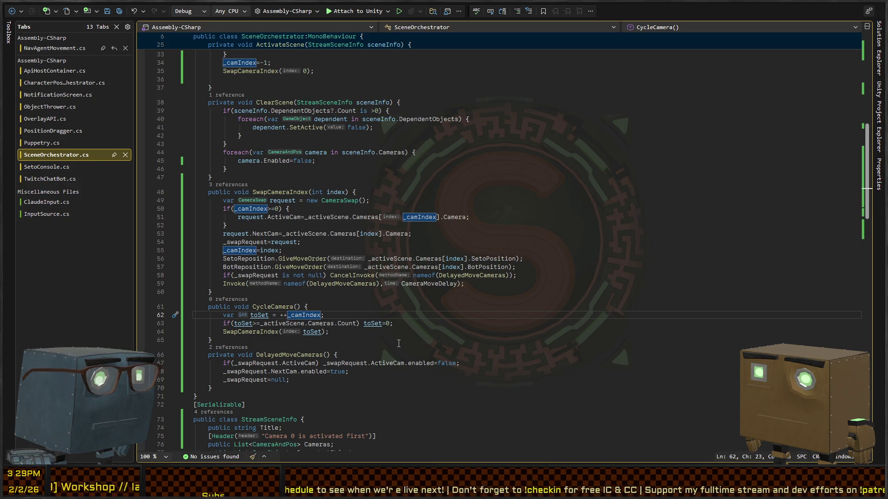
{"action": "key", "text": "BackSpace"}
{"action": "key", "text": "BackSpace"}
{"action": "type", "text": "++"}
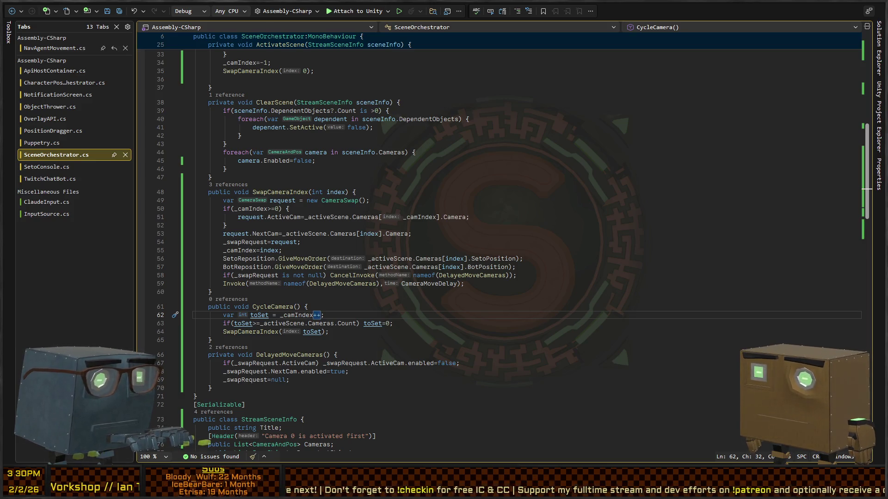
{"action": "key", "text": "alt+Tab"}
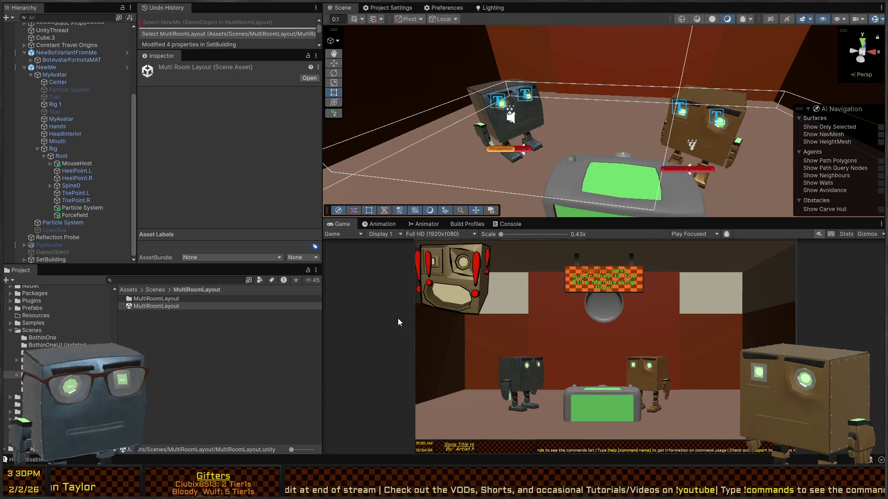
Enter Play mode and cycle the Game camera to the dark room with hexagonal doors
{"action": "scroll", "coordinate": [686, 185], "scroll_direction": "up", "scroll_amount": 1}
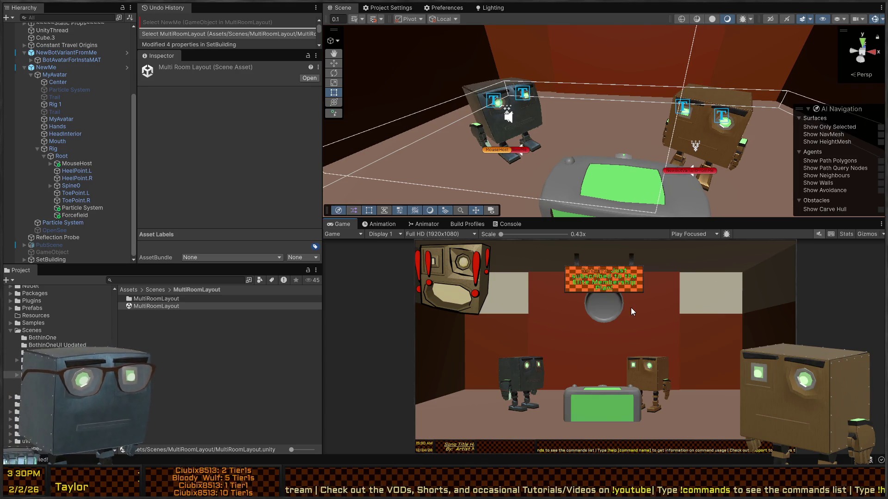
{"action": "key", "text": "ctrl+p"}
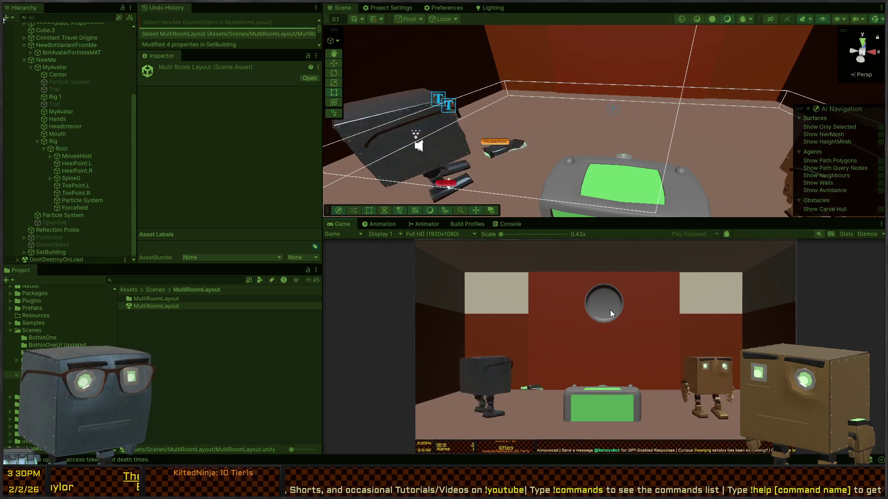
{"action": "left_click", "coordinate": [609, 312]}
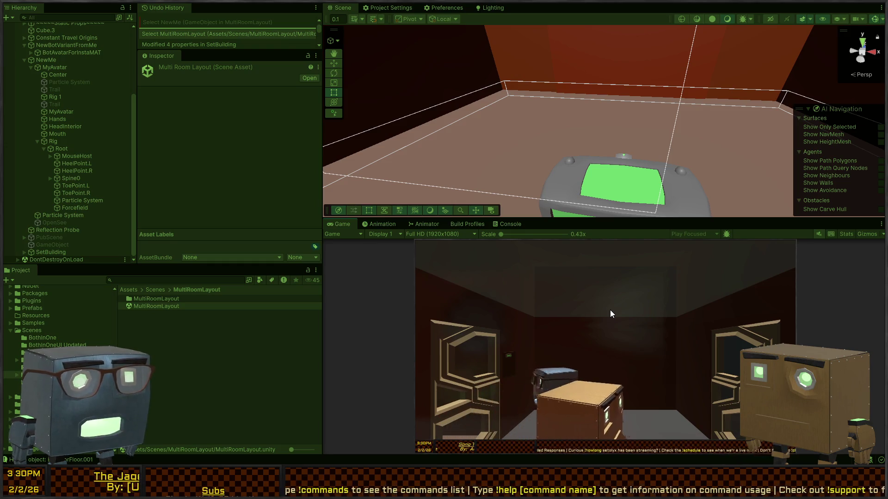
{"action": "left_click", "coordinate": [616, 308]}
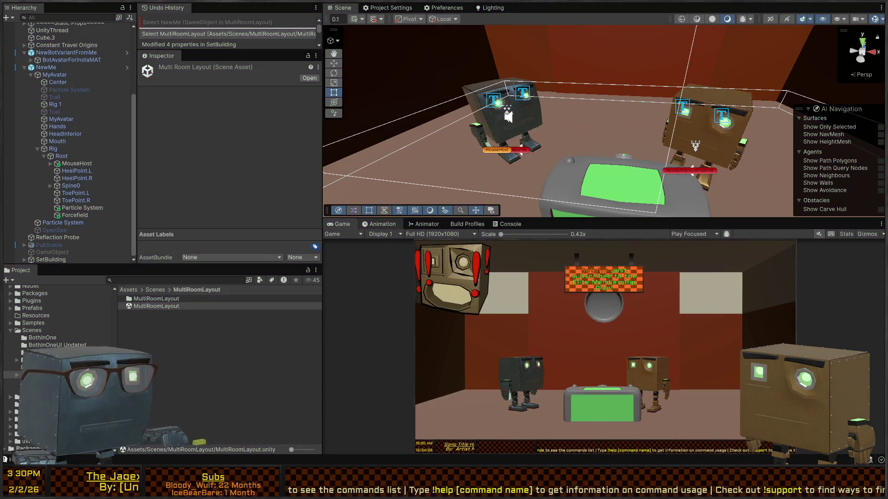
{"action": "key", "text": "alt+Tab"}
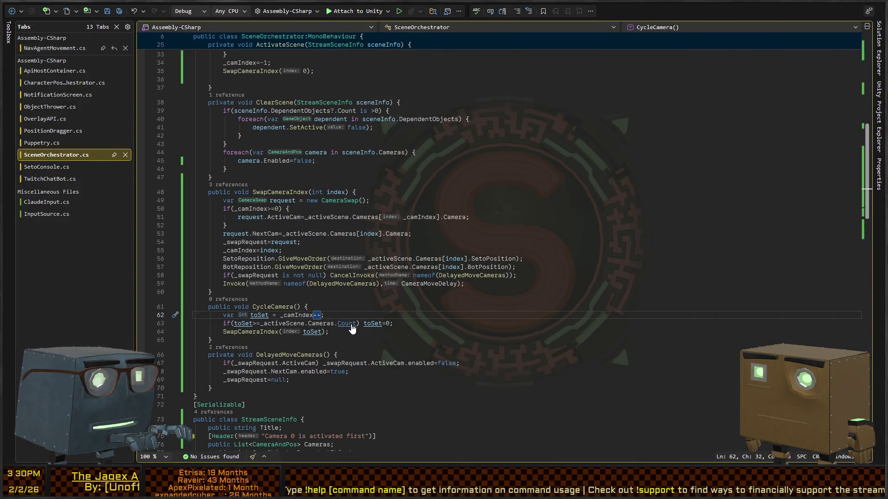
Change line 62's _camIndex++ to _camIndex+1, save the script and return to Unity
{"action": "key", "text": "BackSpace"}
{"action": "type", "text": "+1"}
{"action": "key", "text": "ctrl+s"}
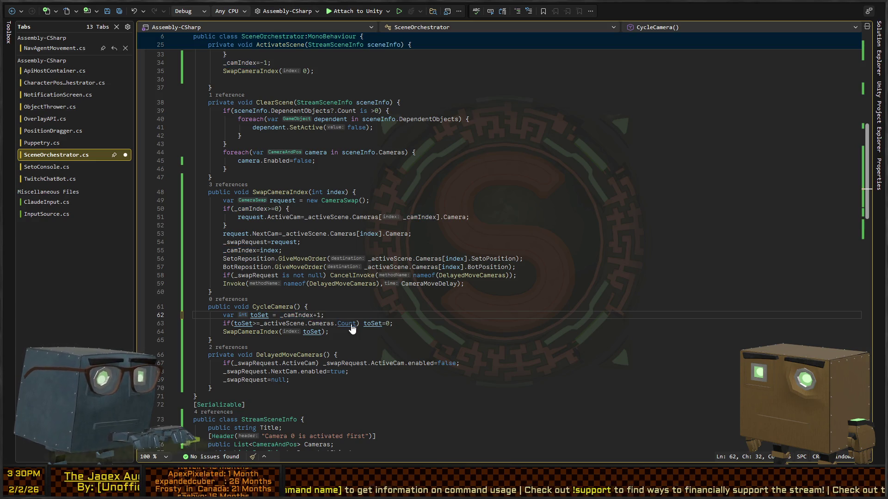
{"action": "key", "text": "alt+Tab"}
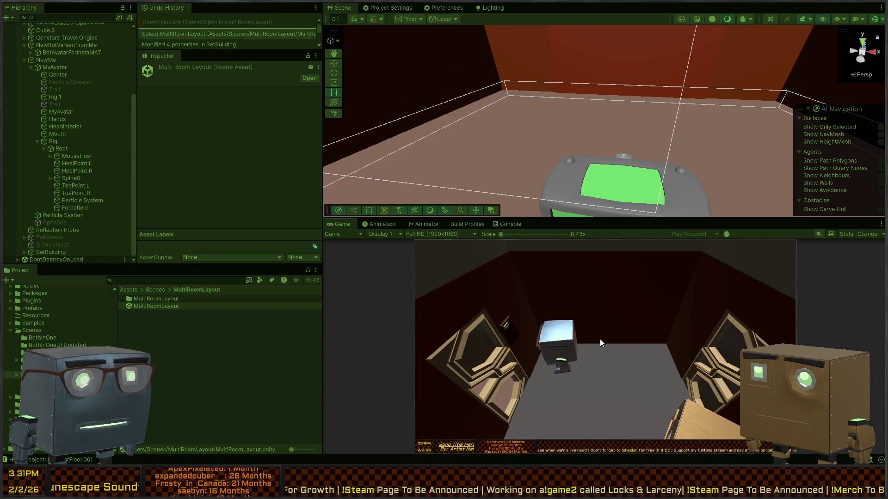
Stop the running game and select the NewMe avatar in the Hierarchy
{"action": "key", "text": "ctrl+p"}
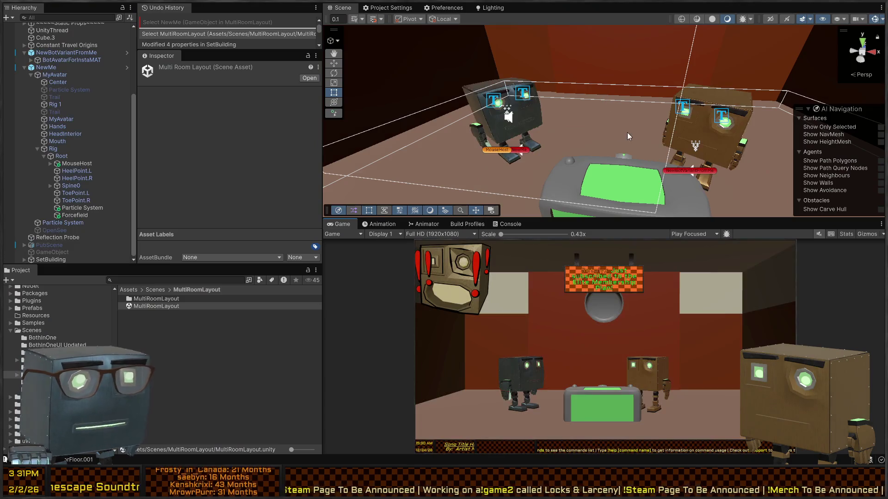
{"action": "left_click", "coordinate": [51, 70]}
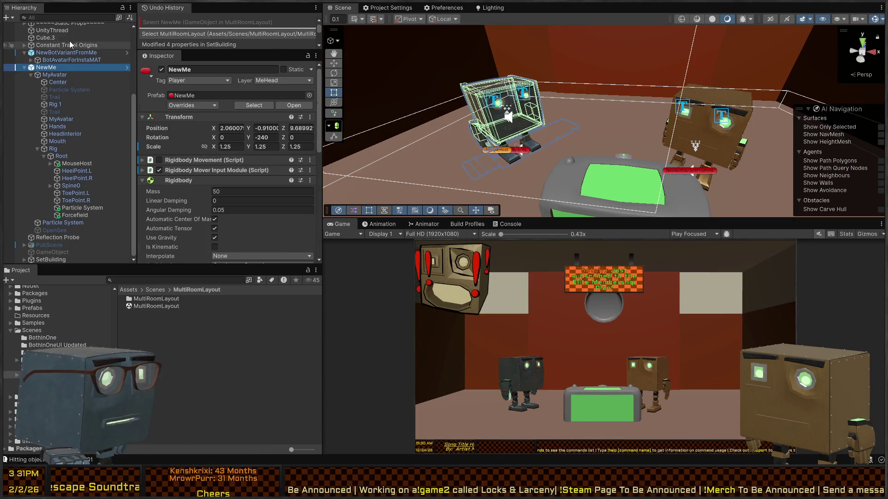
{"action": "scroll", "coordinate": [194, 162], "scroll_direction": "down", "scroll_amount": 5}
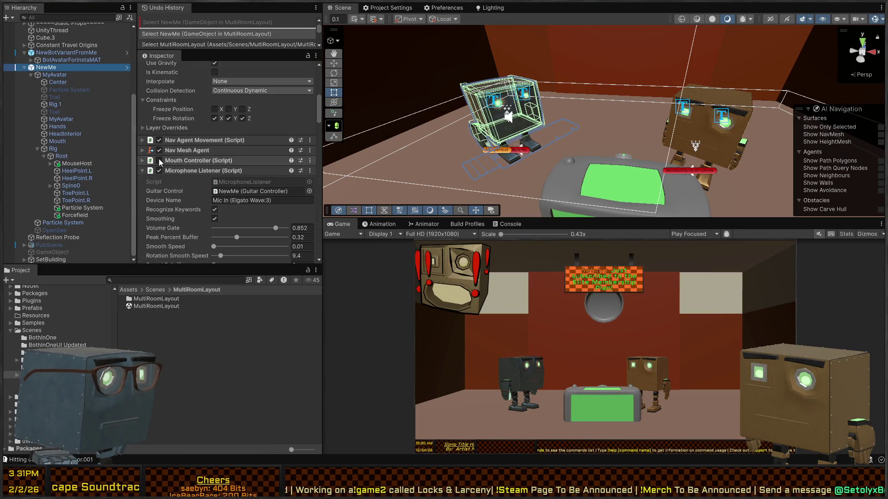
{"action": "scroll", "coordinate": [159, 162], "scroll_direction": "down", "scroll_amount": 10}
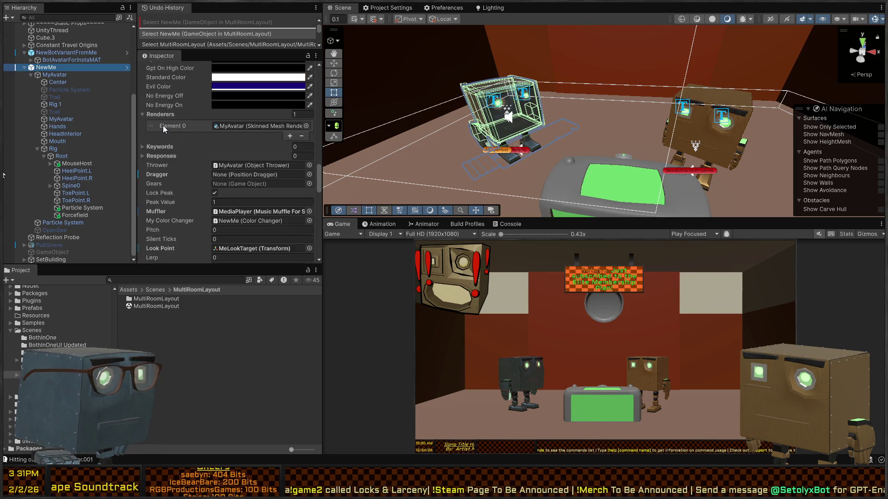
{"action": "scroll", "coordinate": [167, 138], "scroll_direction": "down", "scroll_amount": 10}
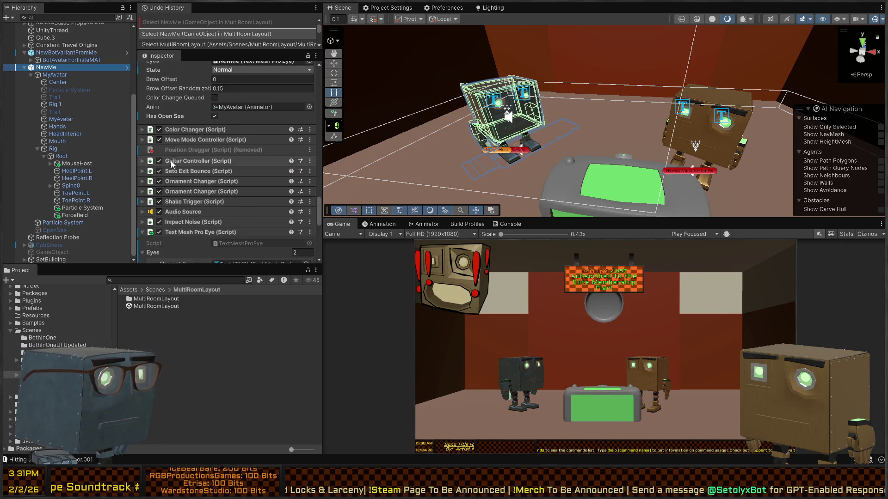
{"action": "scroll", "coordinate": [188, 185], "scroll_direction": "down", "scroll_amount": 5}
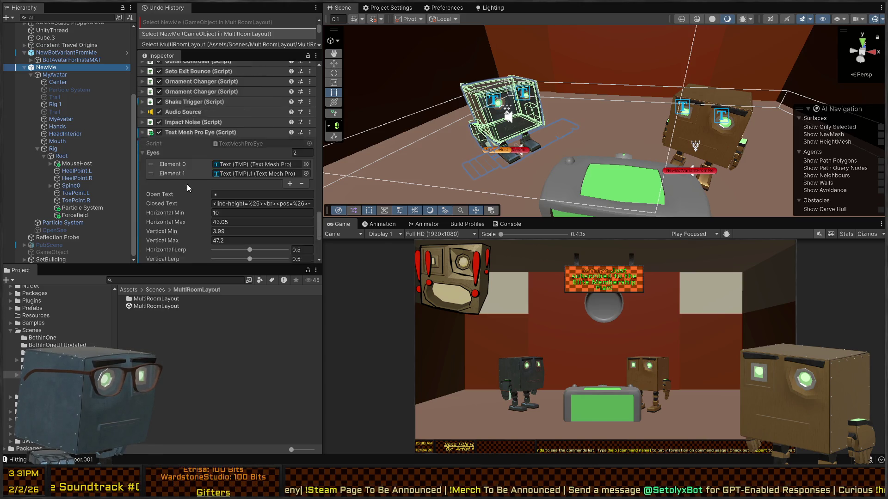
{"action": "scroll", "coordinate": [188, 185], "scroll_direction": "down", "scroll_amount": 5}
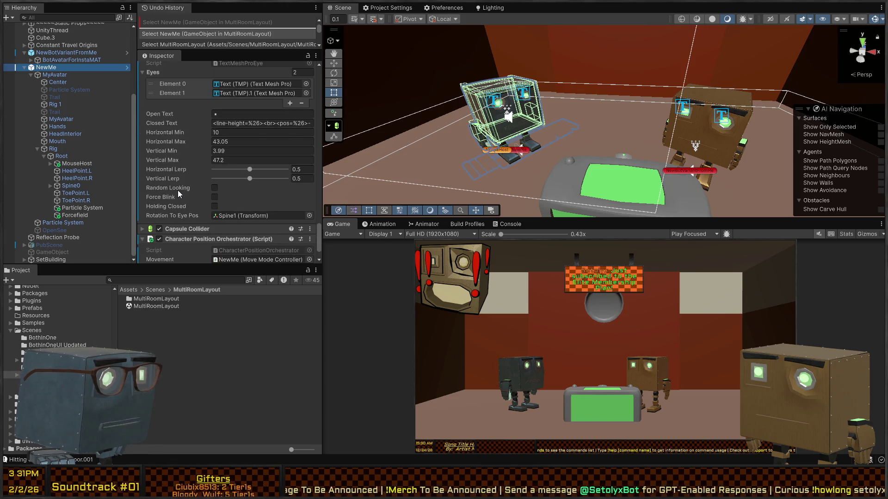
{"action": "scroll", "coordinate": [178, 191], "scroll_direction": "down", "scroll_amount": 10}
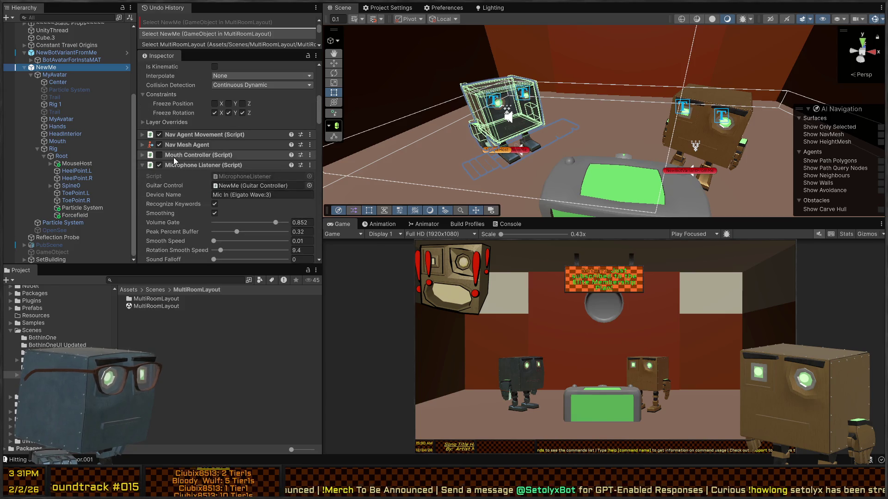
Collapse Microphone Listener and Move Mode Controller and clear the hierarchy filter to reach NewMe's Rigidbody
{"action": "left_click", "coordinate": [185, 165]}
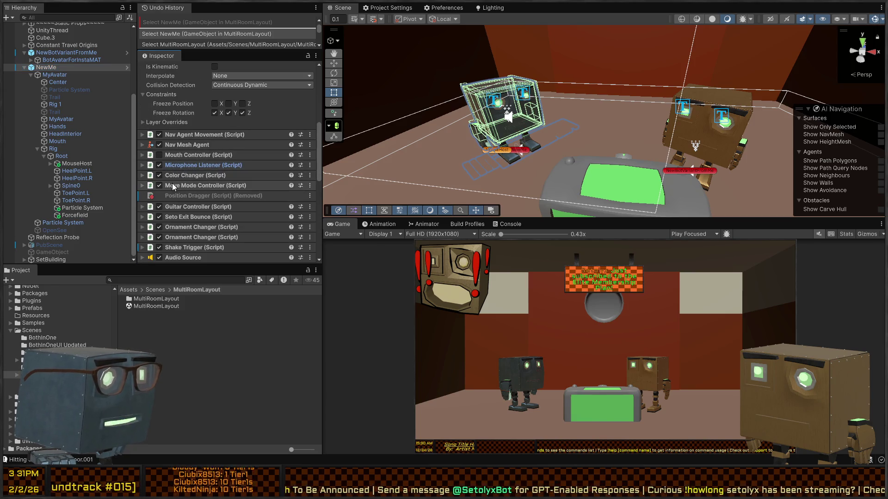
{"action": "left_click", "coordinate": [184, 185]}
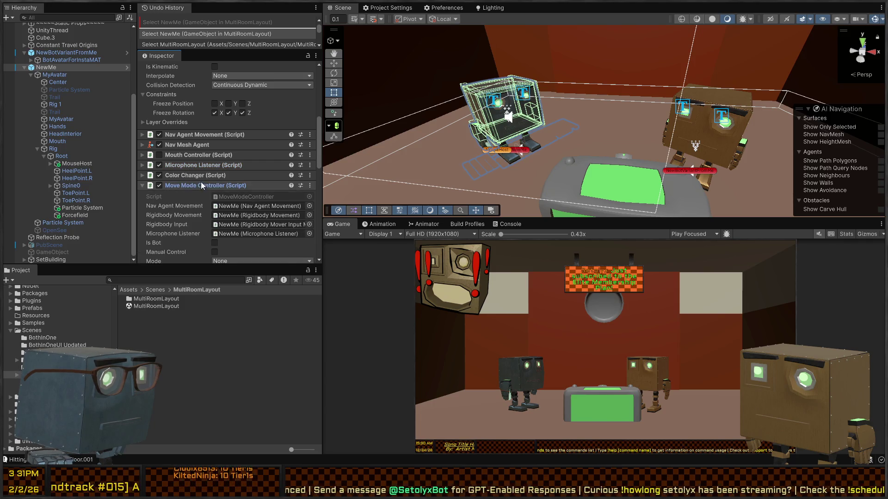
{"action": "scroll", "coordinate": [185, 180], "scroll_direction": "down", "scroll_amount": 3}
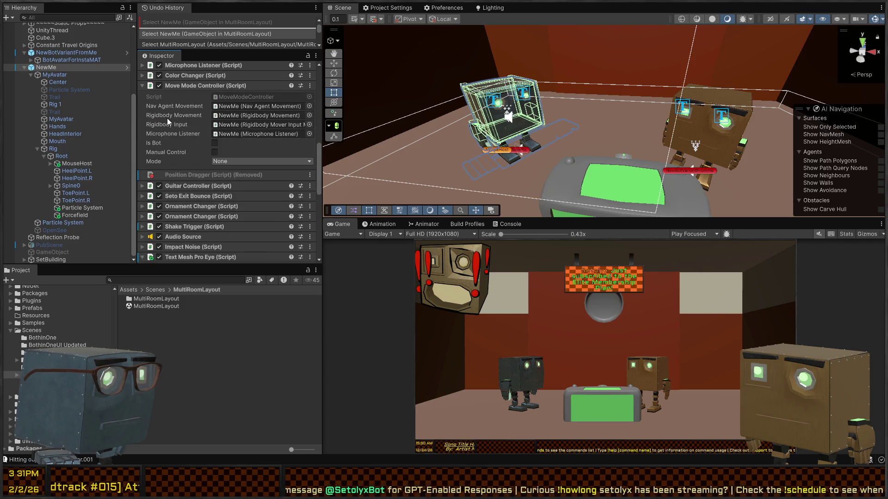
{"action": "left_click", "coordinate": [196, 85]}
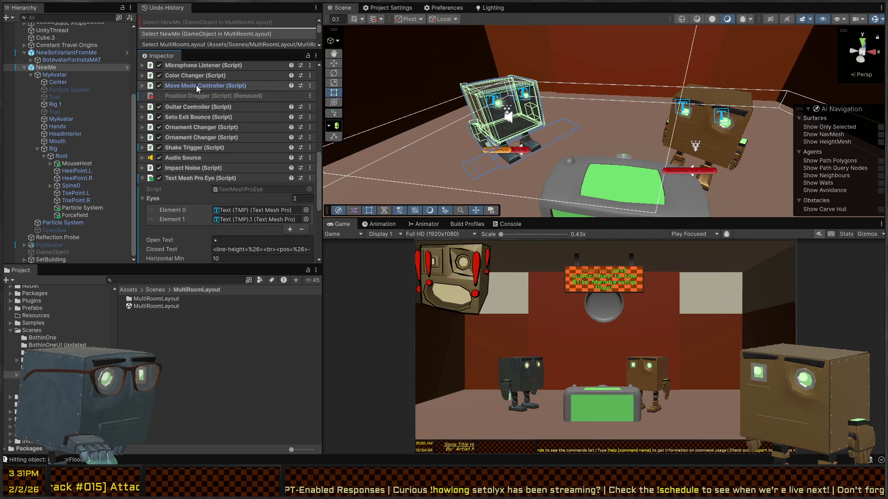
{"action": "scroll", "coordinate": [188, 115], "scroll_direction": "up", "scroll_amount": 3}
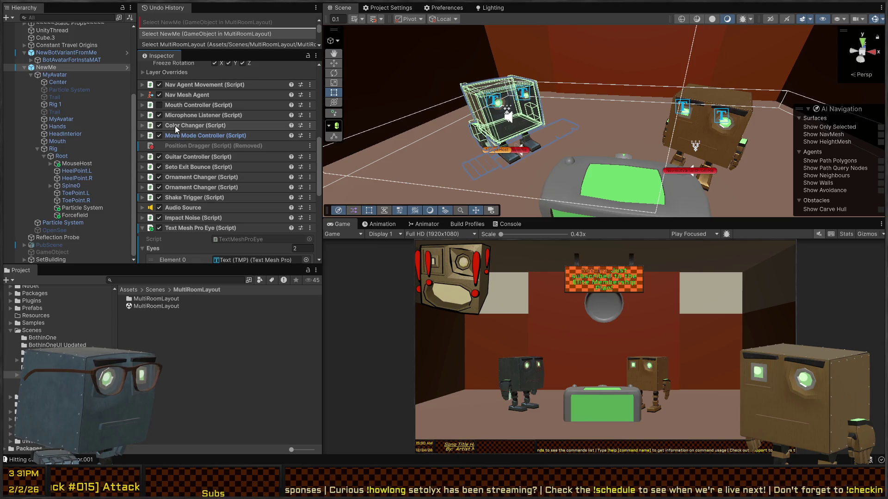
{"action": "scroll", "coordinate": [183, 112], "scroll_direction": "up", "scroll_amount": 12}
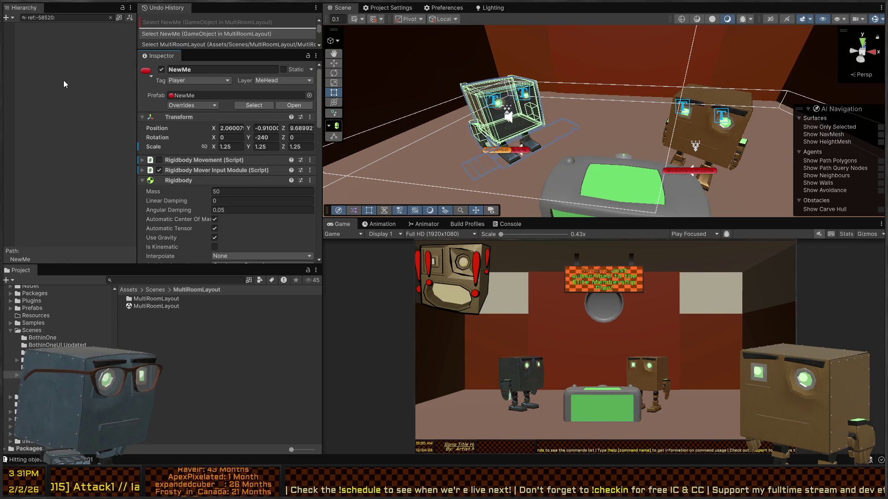
{"action": "left_click", "coordinate": [110, 18]}
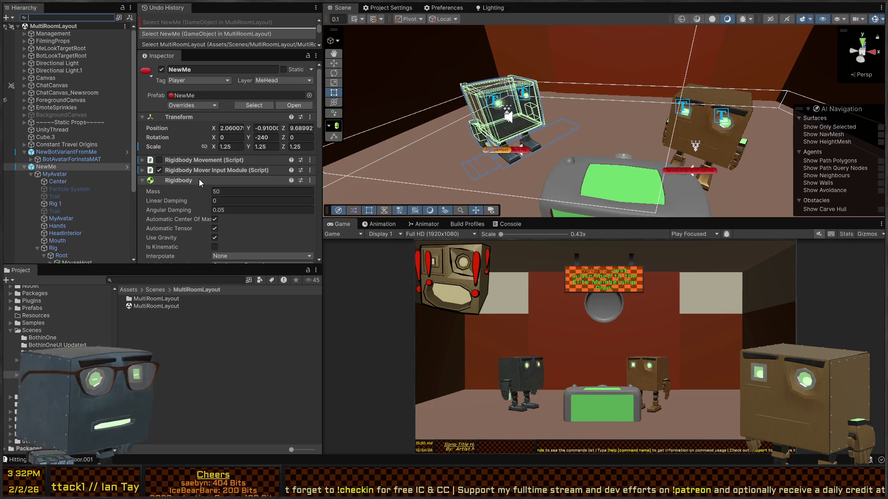
{"action": "scroll", "coordinate": [193, 196], "scroll_direction": "down", "scroll_amount": 3}
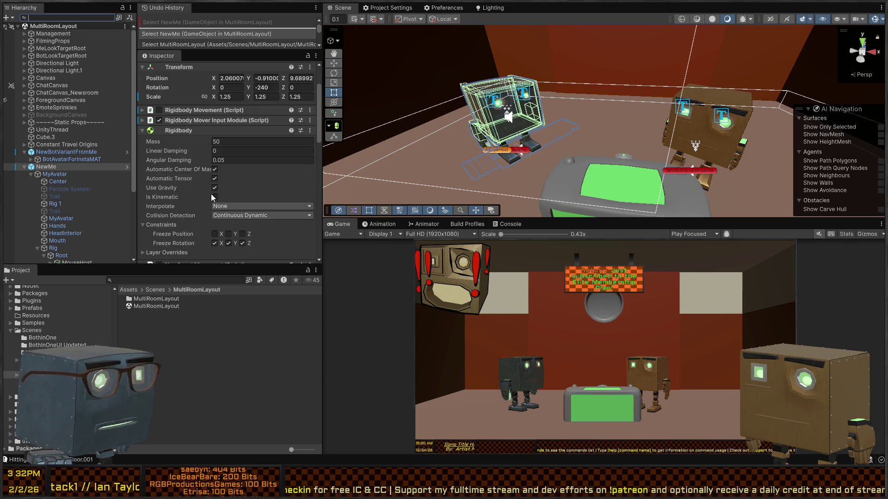
Turn on Is Kinematic for both NewMe and NewBotVariantFromMe Rigidbodies
{"action": "left_click", "coordinate": [214, 197]}
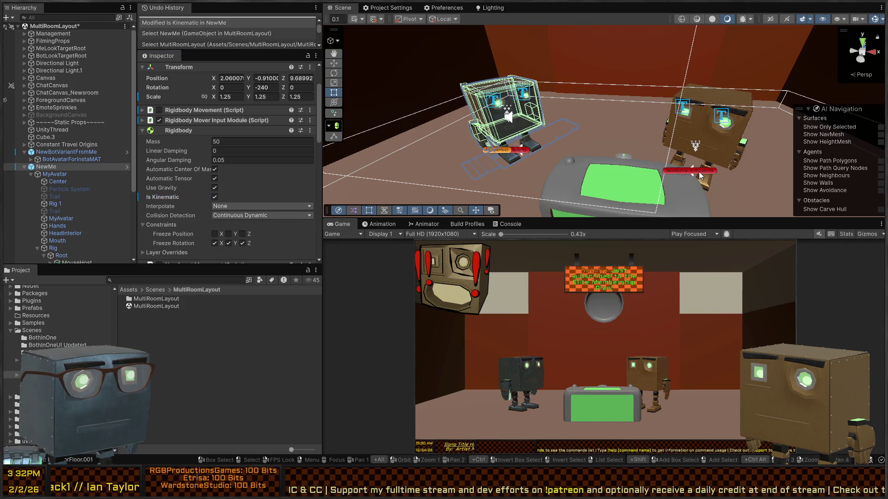
{"action": "left_click", "coordinate": [699, 171]}
{"action": "left_click", "coordinate": [215, 197]}
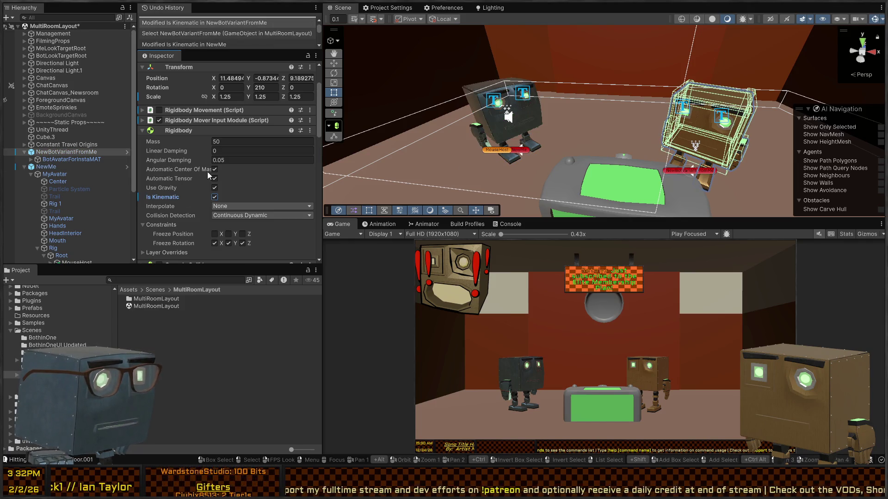
Expand Move Mode Controller and open its MoveModeController script in the code editor
{"action": "scroll", "coordinate": [172, 150], "scroll_direction": "down", "scroll_amount": 5}
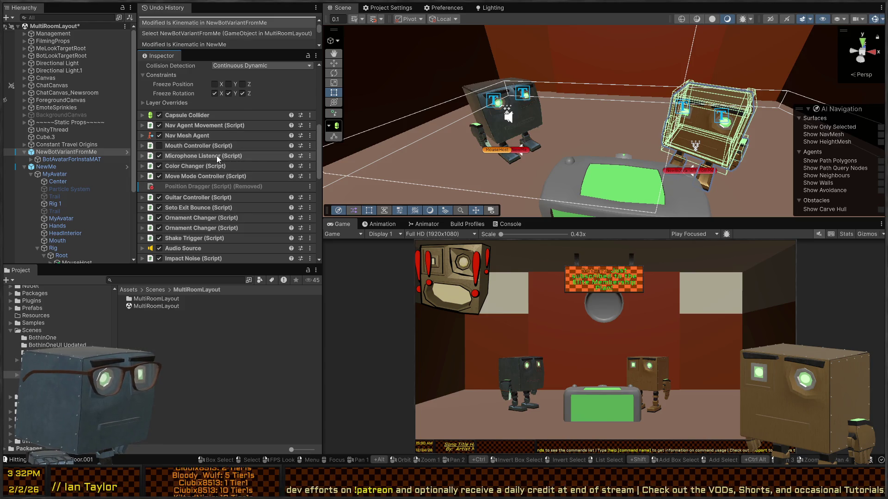
{"action": "scroll", "coordinate": [188, 154], "scroll_direction": "down", "scroll_amount": 2}
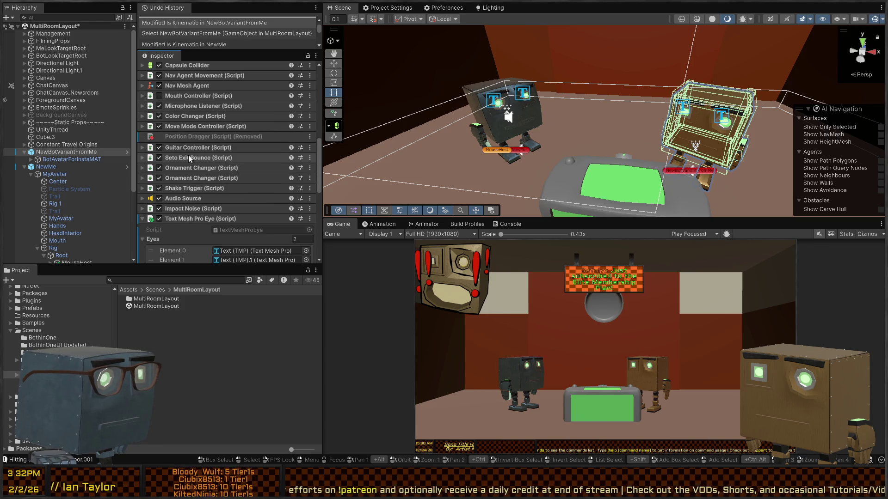
{"action": "left_click", "coordinate": [180, 125]}
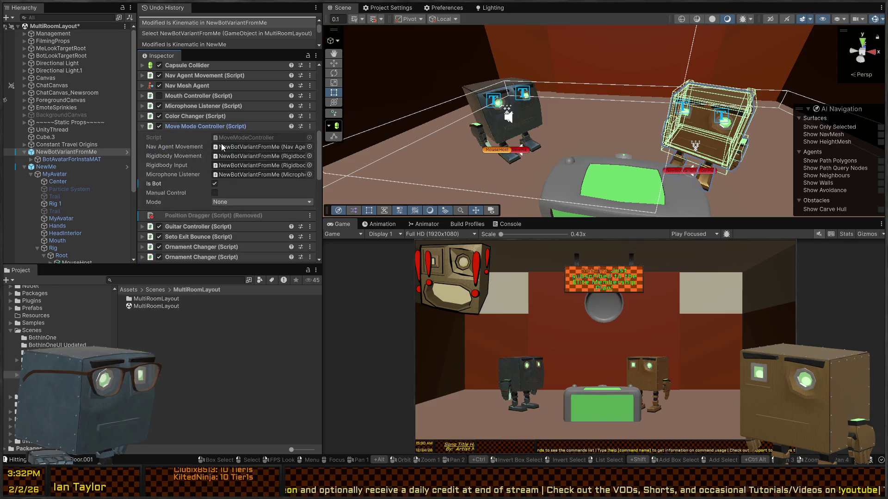
{"action": "double_click", "coordinate": [257, 136]}
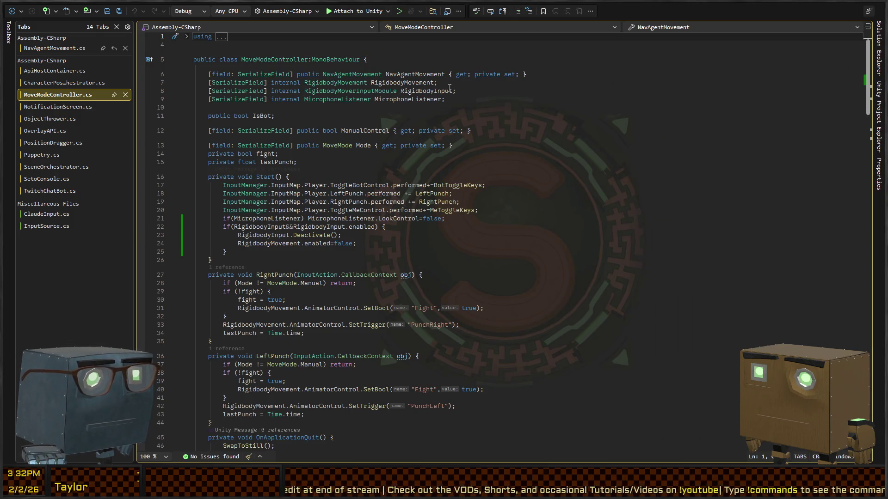
Check where RigidbodyMovement is used and search the file for 'rotation'
{"action": "left_click", "coordinate": [407, 82]}
{"action": "scroll", "coordinate": [459, 168], "scroll_direction": "down", "scroll_amount": 7}
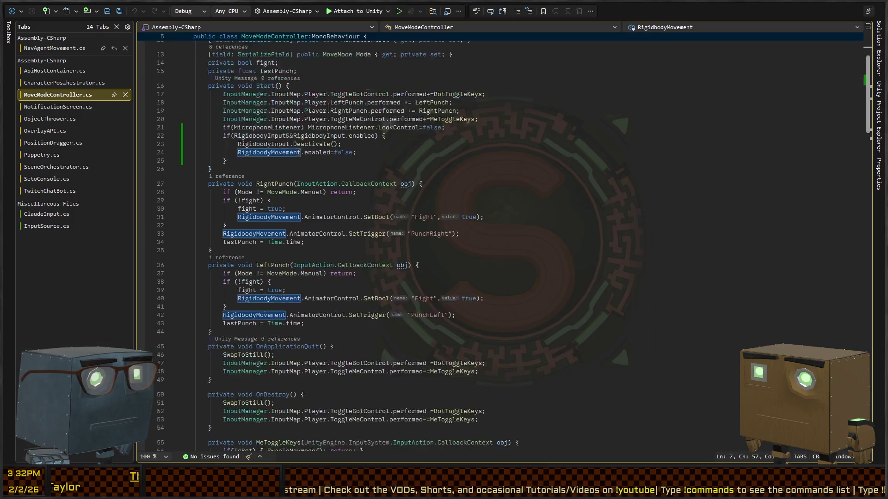
{"action": "key", "text": "ctrl+f"}
{"action": "type", "text": "rotation"}
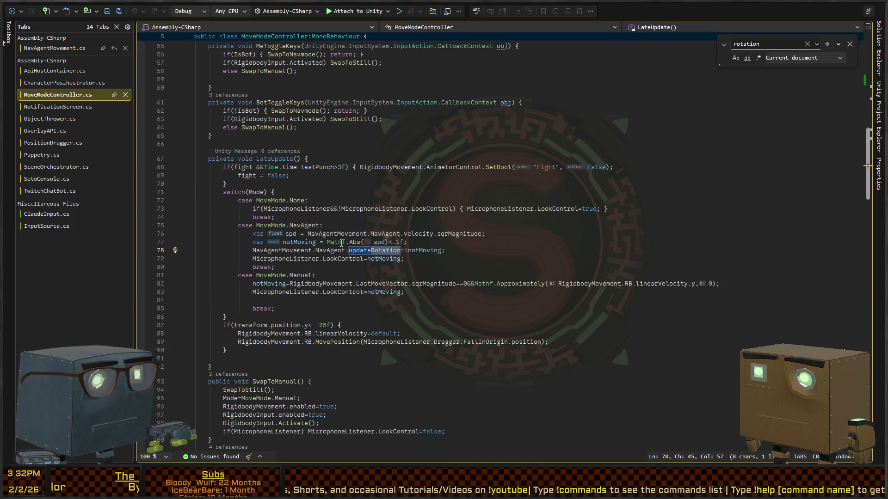
{"action": "key", "text": "Escape"}
Jump from line 79 to the LookControl property definition in MicrophoneListener.cs
{"action": "left_click", "coordinate": [293, 259]}
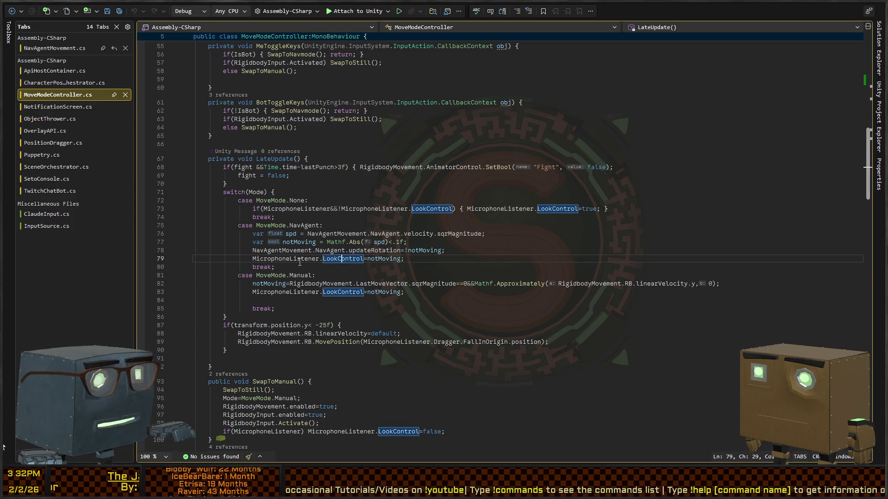
{"action": "left_click", "coordinate": [325, 259]}
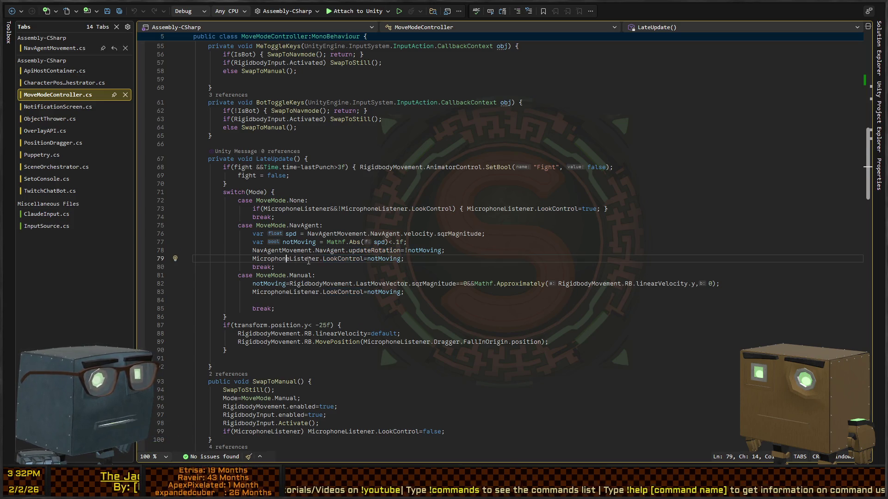
{"action": "left_click", "coordinate": [342, 259], "text": "ctrl"}
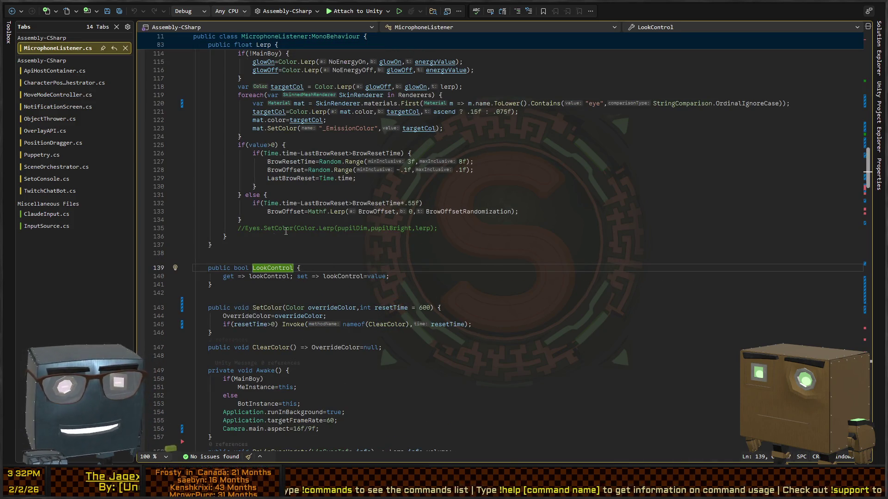
Go to LookControl's usage, the if(LookControl) check on line 98 inside Lerp
{"action": "left_click", "coordinate": [246, 286]}
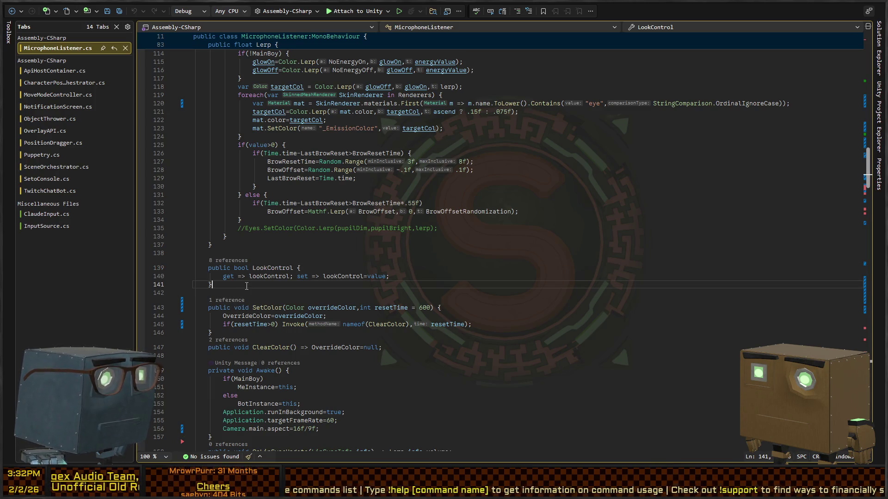
{"action": "left_click", "coordinate": [295, 269]}
{"action": "scroll", "coordinate": [246, 279], "scroll_direction": "up", "scroll_amount": 20}
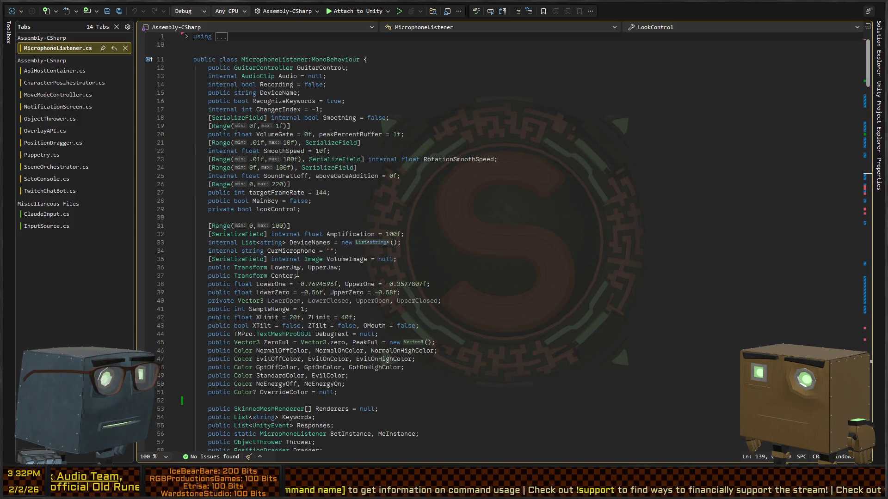
{"action": "scroll", "coordinate": [288, 226], "scroll_direction": "down", "scroll_amount": 20}
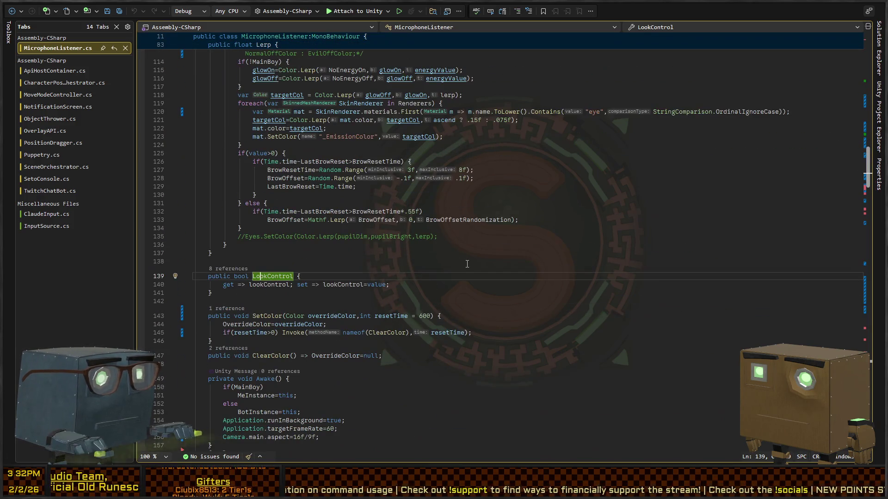
{"action": "key", "text": "ctrl+shift+F3"}
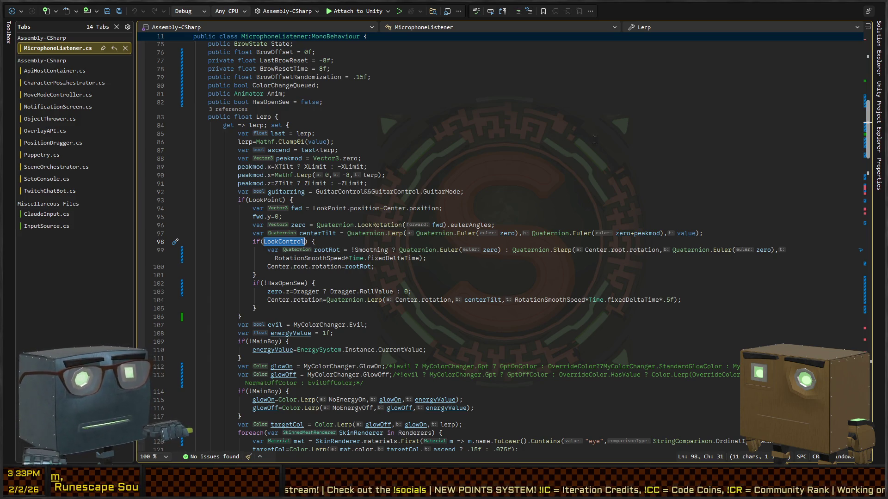
{"action": "left_click", "coordinate": [497, 267]}
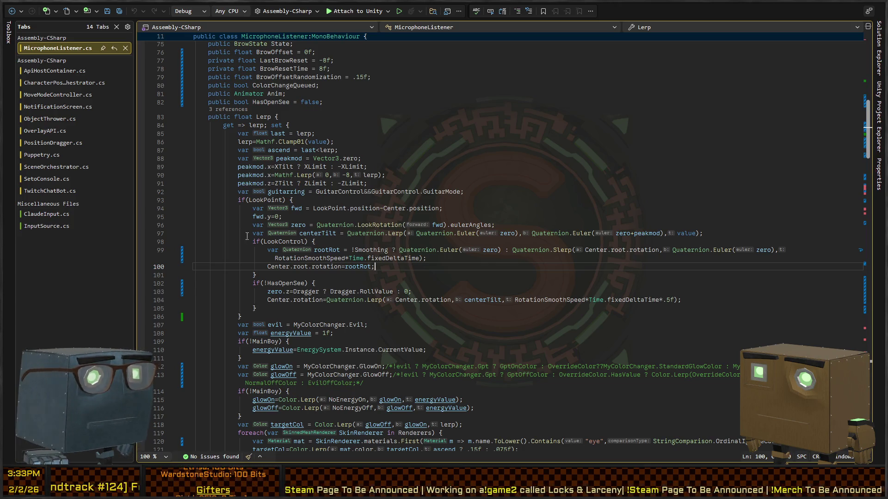
{"action": "left_click", "coordinate": [305, 241]}
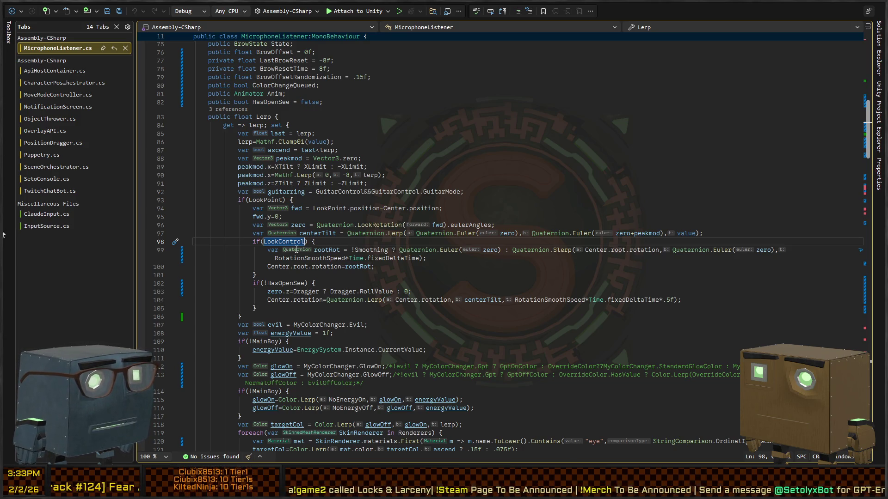
{"action": "scroll", "coordinate": [231, 231], "scroll_direction": "down", "scroll_amount": 20}
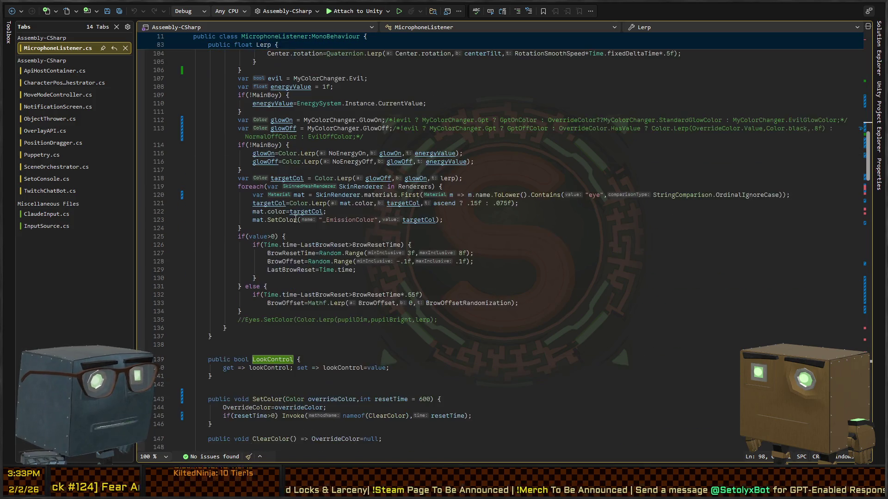
{"action": "scroll", "coordinate": [255, 222], "scroll_direction": "down", "scroll_amount": 20}
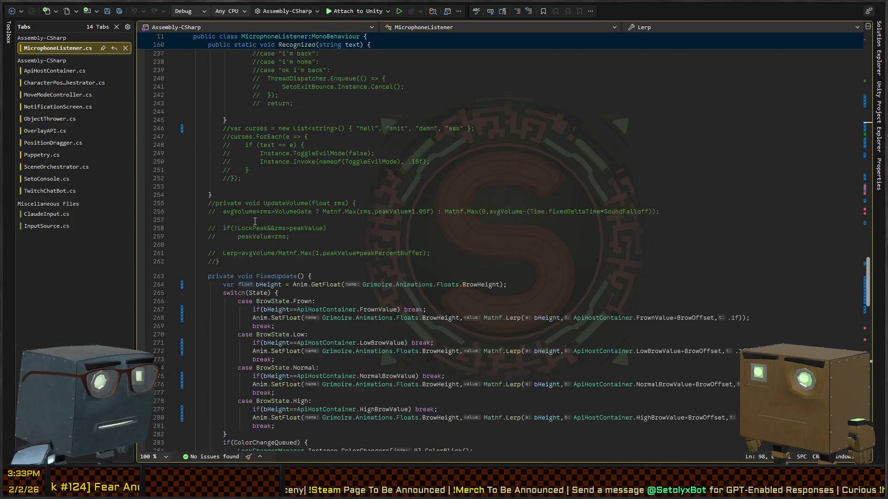
{"action": "left_click", "coordinate": [253, 253]}
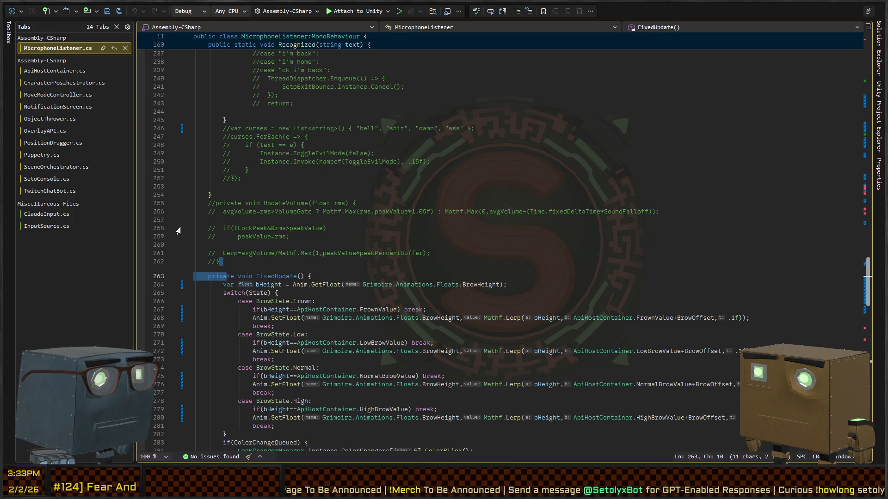
{"action": "left_click", "coordinate": [253, 260]}
{"action": "key", "text": "shift+Up"}
{"action": "key", "text": "shift+Up"}
{"action": "key", "text": "shift+Up"}
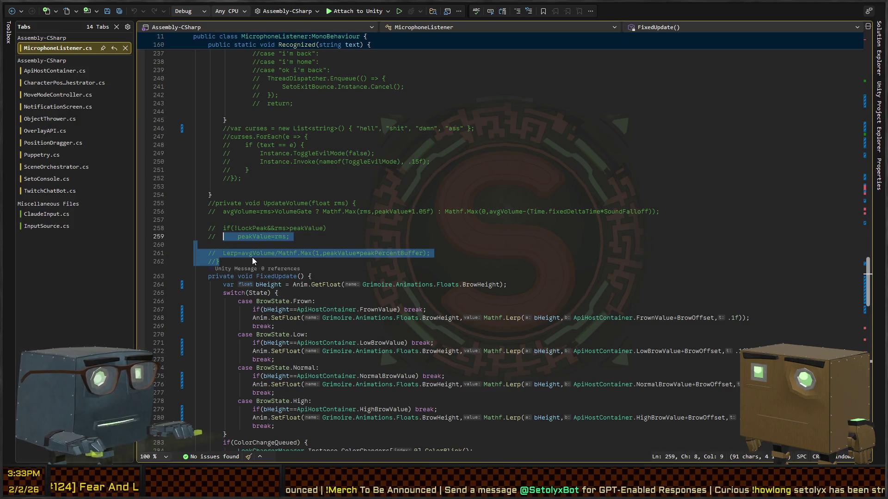
{"action": "key", "text": "shift+Home"}
{"action": "key", "text": "Delete"}
{"action": "key", "text": "BackSpace"}
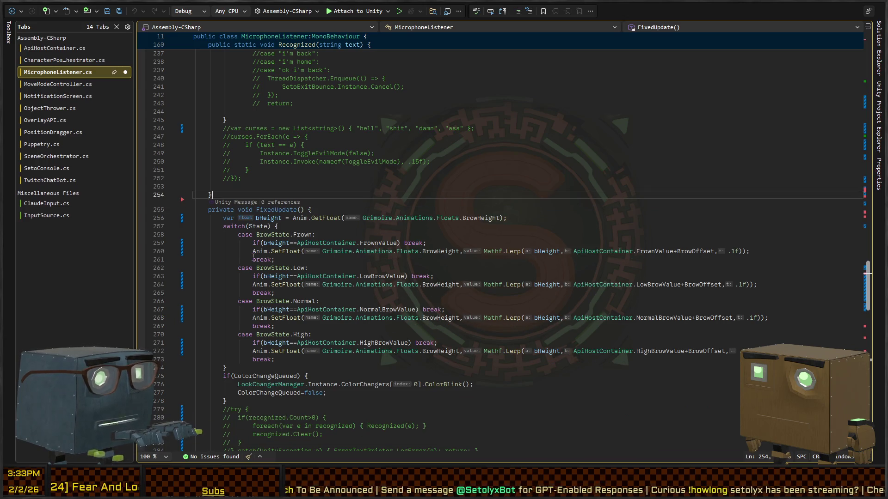
{"action": "key", "text": "shift+Up"}
{"action": "key", "text": "shift+Up"}
{"action": "key", "text": "shift+Up"}
{"action": "key", "text": "shift+Up"}
{"action": "key", "text": "Delete"}
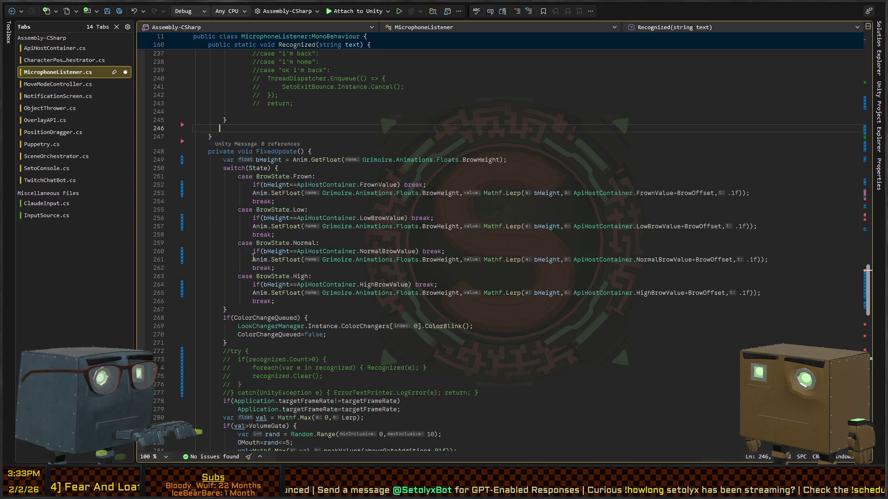
{"action": "key", "text": "BackSpace"}
{"action": "key", "text": "Up"}
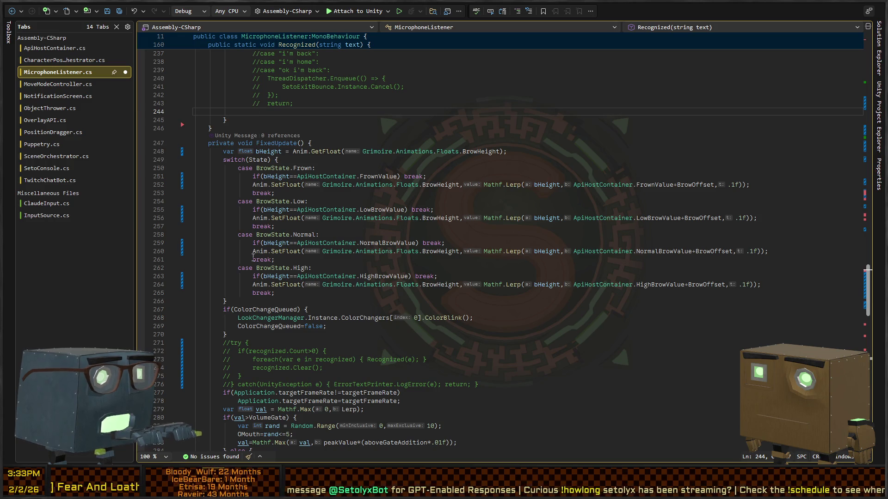
{"action": "scroll", "coordinate": [253, 256], "scroll_direction": "up", "scroll_amount": 10}
{"action": "key", "text": "shift+Up"}
{"action": "key", "text": "shift+Up"}
{"action": "key", "text": "shift+Up"}
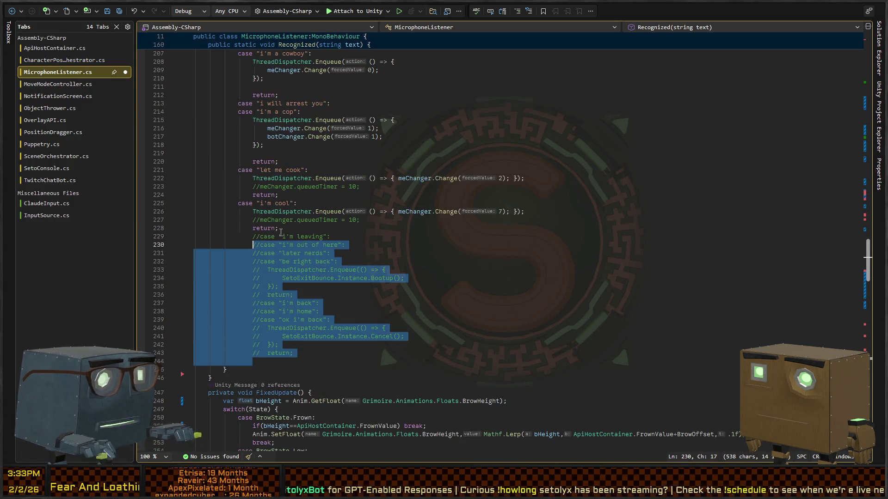
{"action": "key", "text": "shift+Up"}
{"action": "key", "text": "Delete"}
{"action": "key", "text": "BackSpace"}
{"action": "key", "text": "Up"}
{"action": "key", "text": "shift+Home"}
{"action": "key", "text": "Delete"}
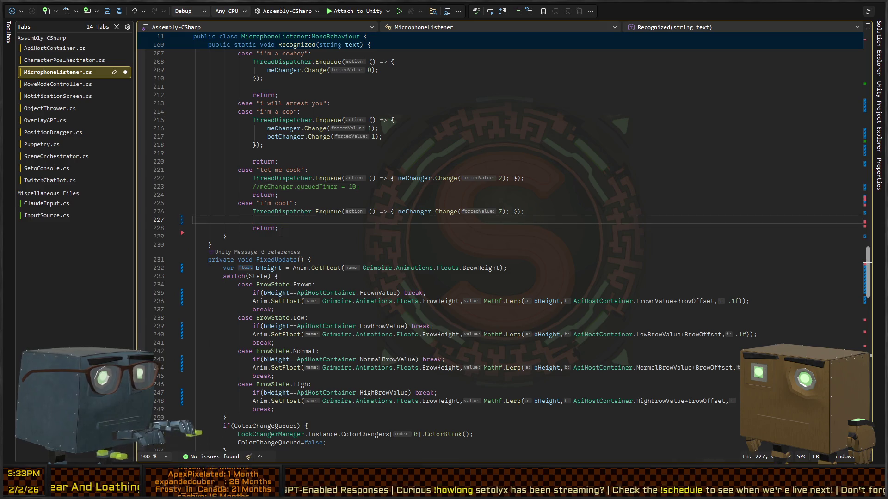
{"action": "key", "text": "BackSpace"}
{"action": "key", "text": "Up"}
{"action": "key", "text": "Up"}
{"action": "key", "text": "Up"}
{"action": "scroll", "coordinate": [280, 232], "scroll_direction": "up", "scroll_amount": 14}
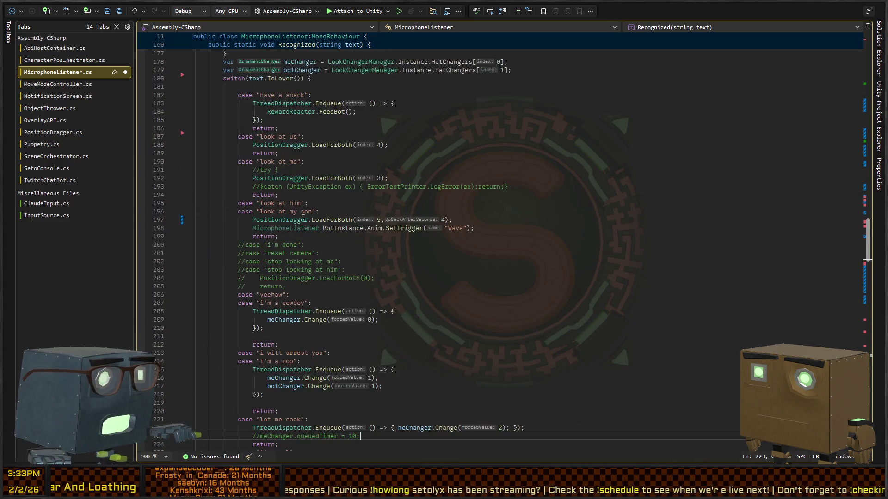
{"action": "left_click", "coordinate": [244, 163]}
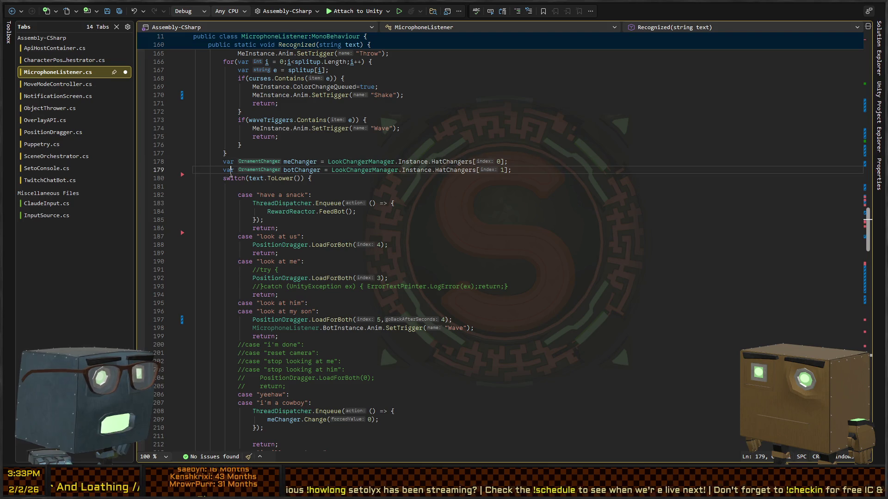
{"action": "left_click", "coordinate": [249, 179]}
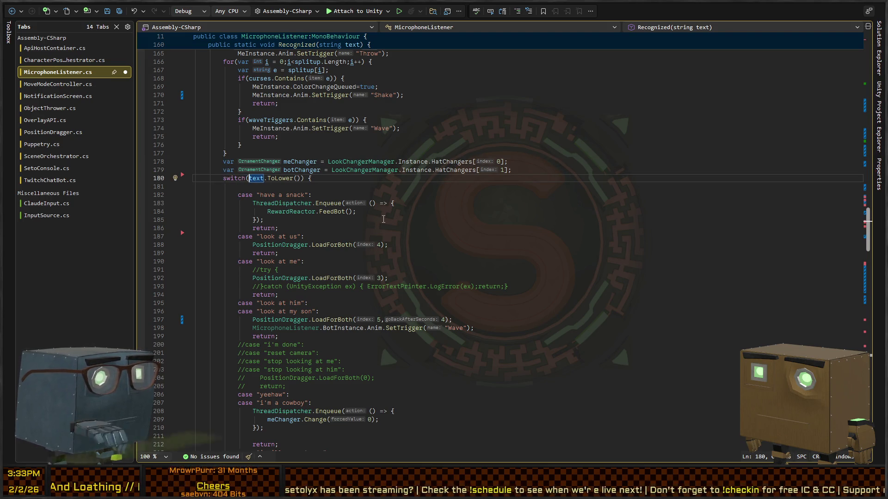
{"action": "key", "text": "Home"}
{"action": "key", "text": "shift+Down"}
{"action": "scroll", "coordinate": [373, 246], "scroll_direction": "down", "scroll_amount": 4}
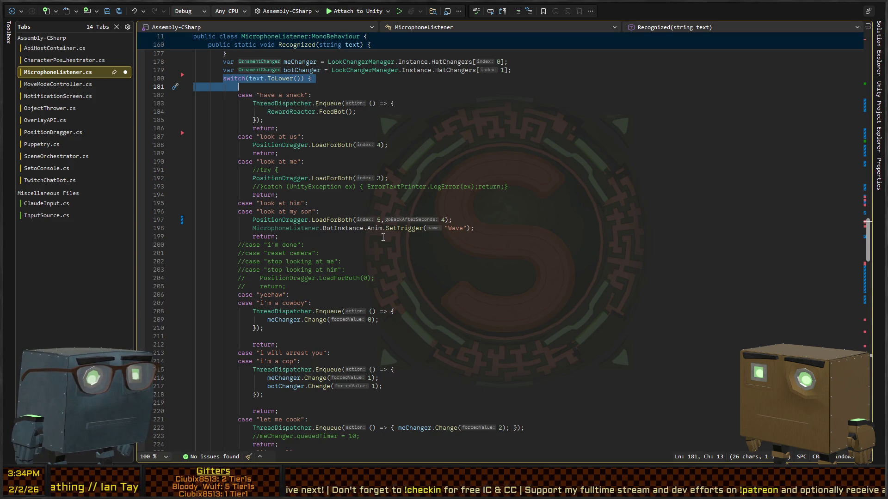
Cut the whole switch of spoken-phrase cases out of the Recognized method
{"action": "key", "text": "Left"}
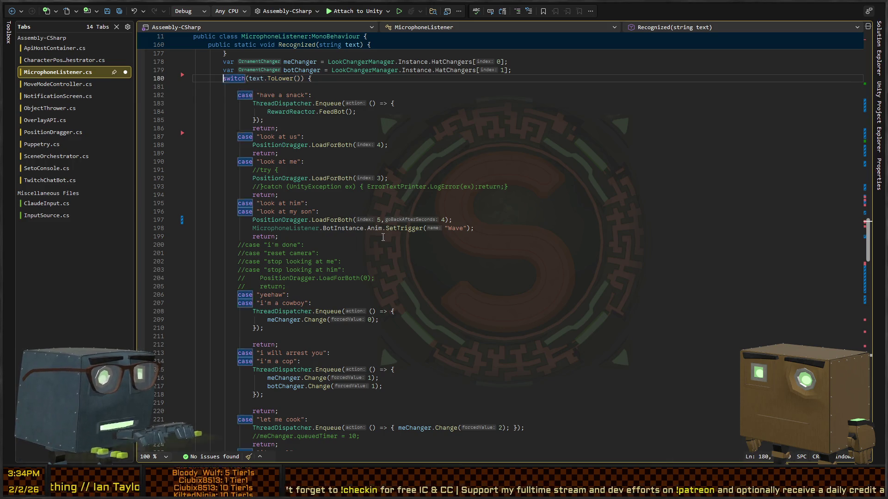
{"action": "key", "text": "shift+Down"}
{"action": "key", "text": "shift+Down"}
{"action": "key", "text": "shift+Down"}
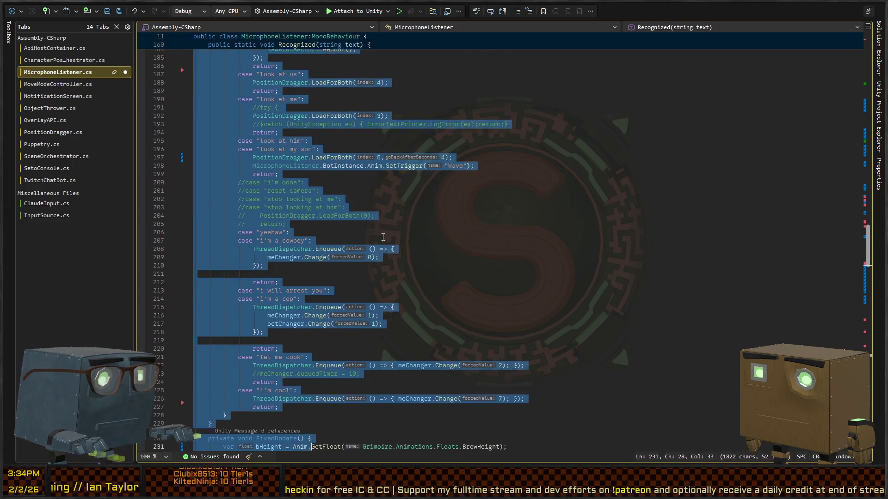
{"action": "key", "text": "shift+Down"}
{"action": "key", "text": "shift+Down"}
{"action": "key", "text": "shift+Down"}
{"action": "key", "text": "shift+Up"}
{"action": "key", "text": "shift+Up"}
{"action": "key", "text": "shift+Up"}
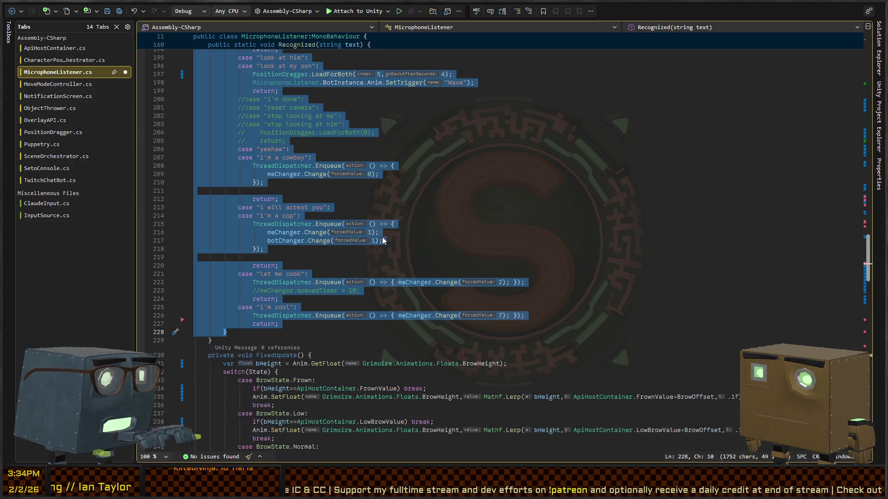
{"action": "key", "text": "ctrl+x"}
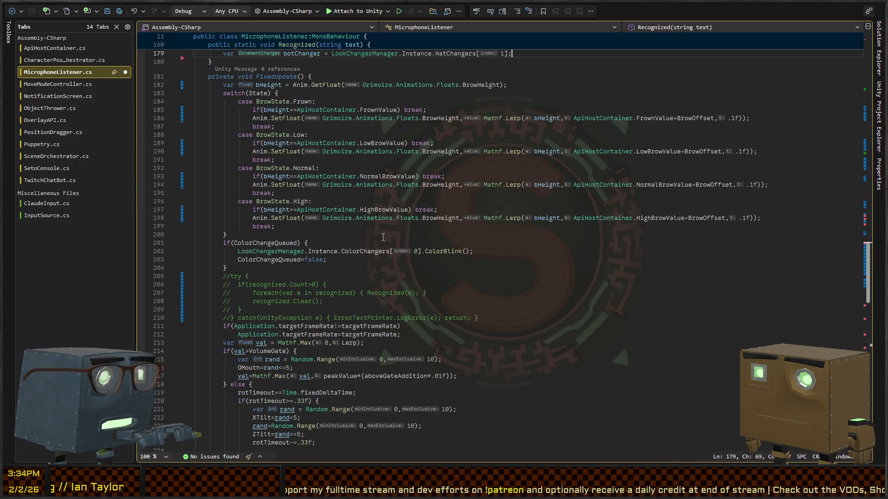
{"action": "scroll", "coordinate": [309, 220], "scroll_direction": "up", "scroll_amount": 15}
{"action": "scroll", "coordinate": [309, 219], "scroll_direction": "down", "scroll_amount": 10}
{"action": "scroll", "coordinate": [324, 226], "scroll_direction": "up", "scroll_amount": 8}
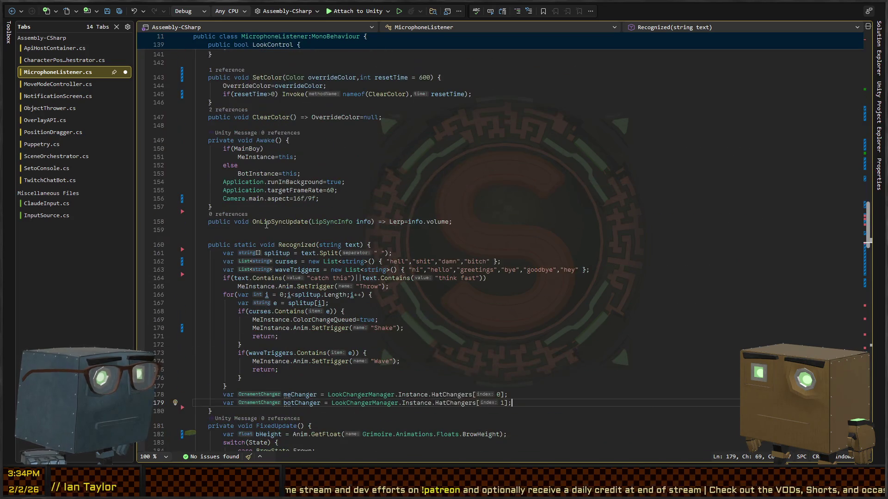
Delete the blank line just above the Recognized method
{"action": "left_click", "coordinate": [327, 227]}
{"action": "key", "text": "BackSpace"}
{"action": "scroll", "coordinate": [329, 234], "scroll_direction": "down", "scroll_amount": 20}
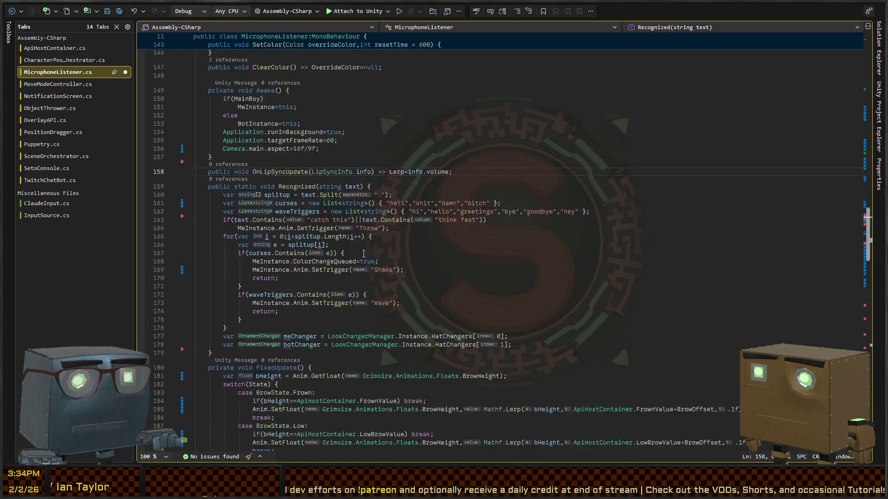
{"action": "scroll", "coordinate": [332, 246], "scroll_direction": "up", "scroll_amount": 20}
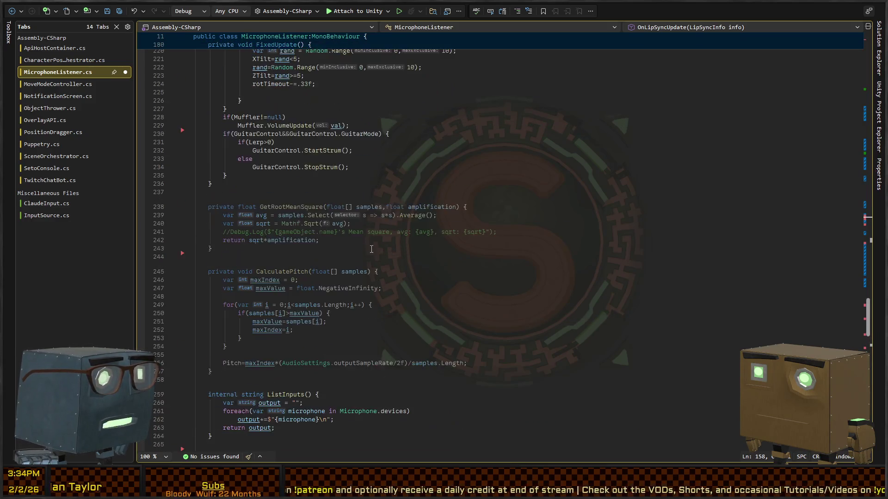
Review the Lerp property's LookPoint and LookControl references
{"action": "scroll", "coordinate": [365, 253], "scroll_direction": "up", "scroll_amount": 17}
{"action": "scroll", "coordinate": [353, 259], "scroll_direction": "down", "scroll_amount": 8}
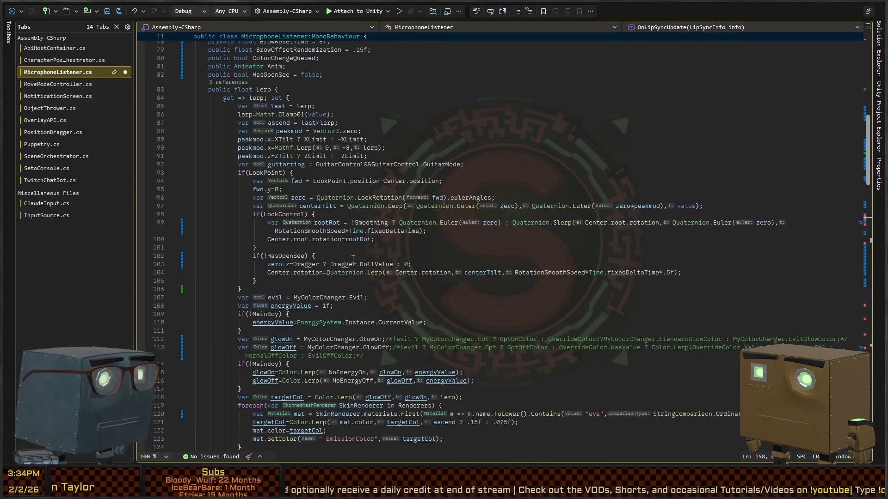
{"action": "scroll", "coordinate": [326, 194], "scroll_direction": "up", "scroll_amount": 4}
{"action": "left_click", "coordinate": [287, 206]}
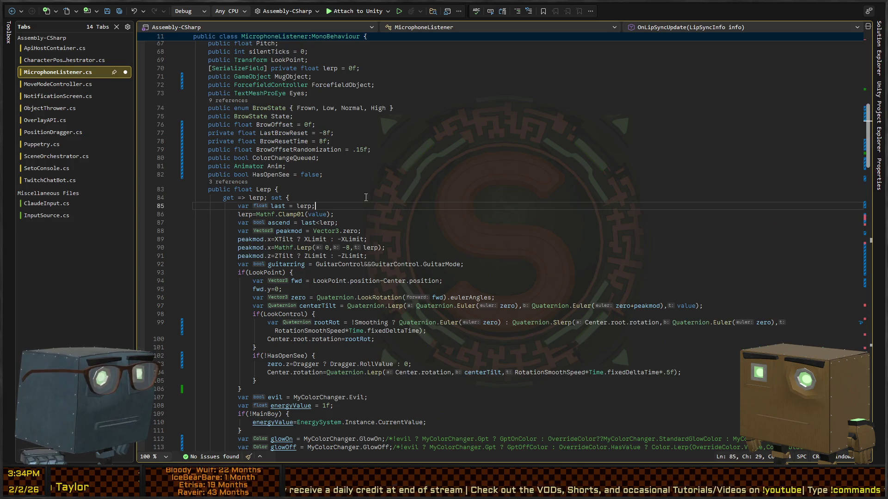
{"action": "left_click", "coordinate": [264, 189]}
{"action": "scroll", "coordinate": [237, 221], "scroll_direction": "down", "scroll_amount": 6}
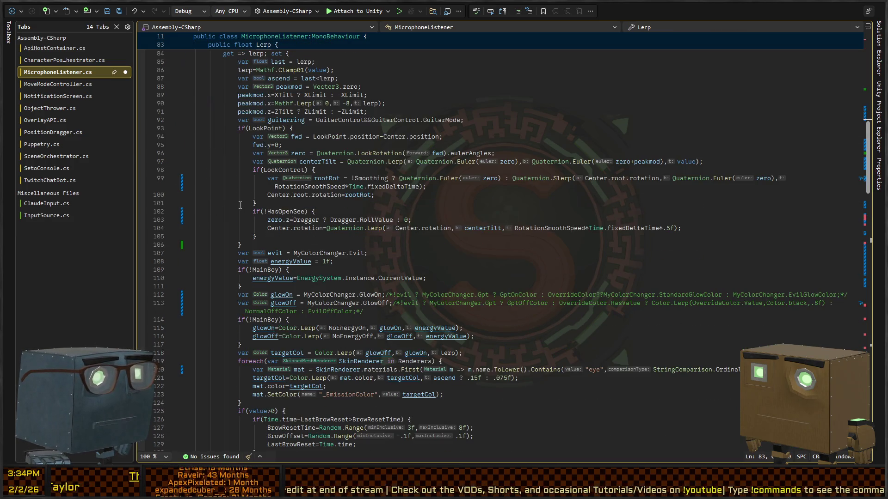
{"action": "left_click", "coordinate": [268, 130]}
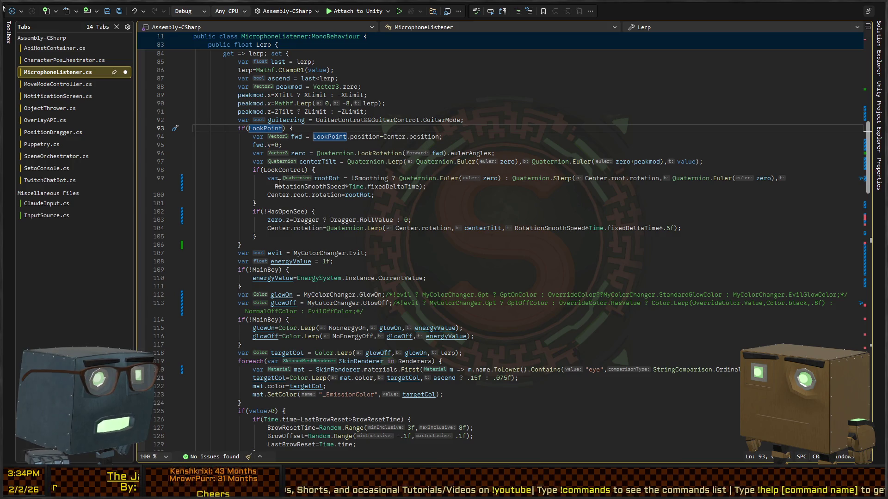
{"action": "left_click", "coordinate": [276, 170]}
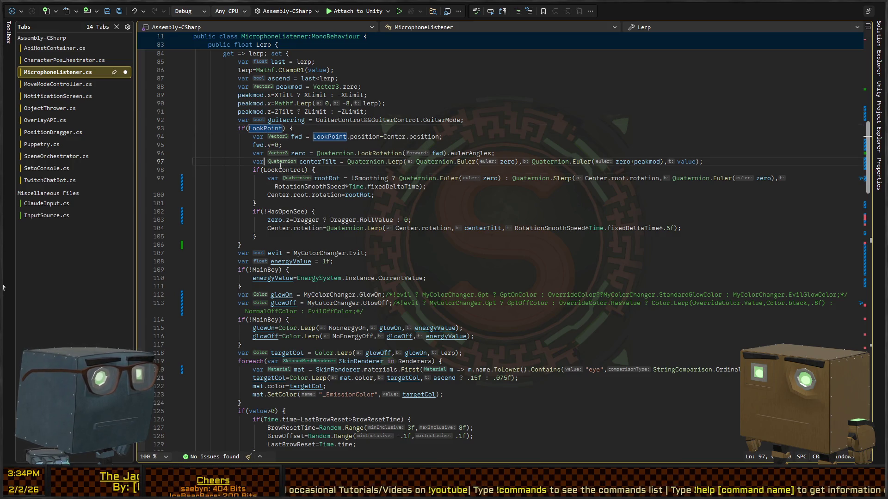
{"action": "double_click", "coordinate": [276, 170]}
Move back up to the LookPoint check in Lerp, then return to the Unity Editor
{"action": "scroll", "coordinate": [277, 171], "scroll_direction": "down", "scroll_amount": 9}
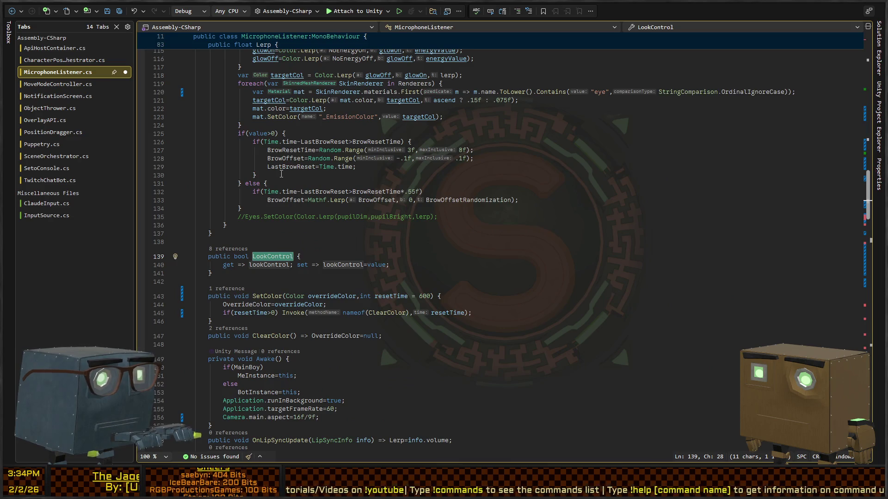
{"action": "scroll", "coordinate": [279, 173], "scroll_direction": "up", "scroll_amount": 12}
{"action": "scroll", "coordinate": [281, 174], "scroll_direction": "down", "scroll_amount": 10}
{"action": "scroll", "coordinate": [281, 174], "scroll_direction": "up", "scroll_amount": 10}
{"action": "key", "text": "Up"}
{"action": "key", "text": "Up"}
{"action": "key", "text": "Up"}
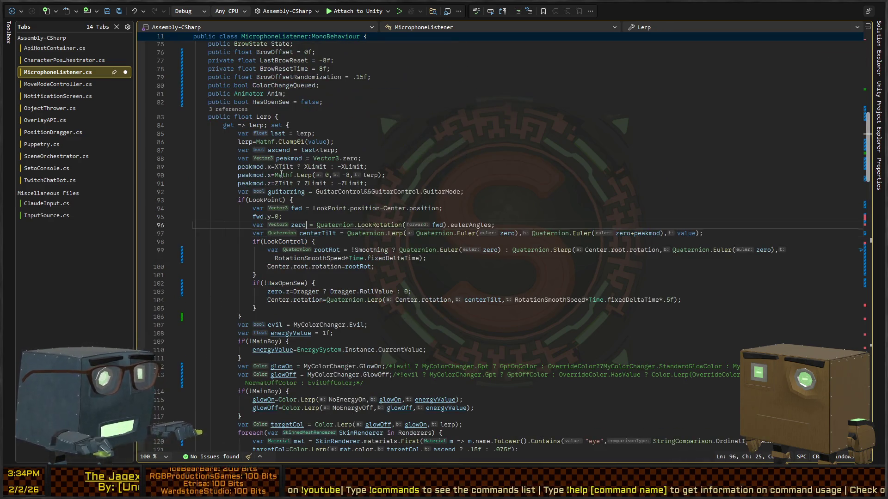
{"action": "key", "text": "Up"}
{"action": "key", "text": "Up"}
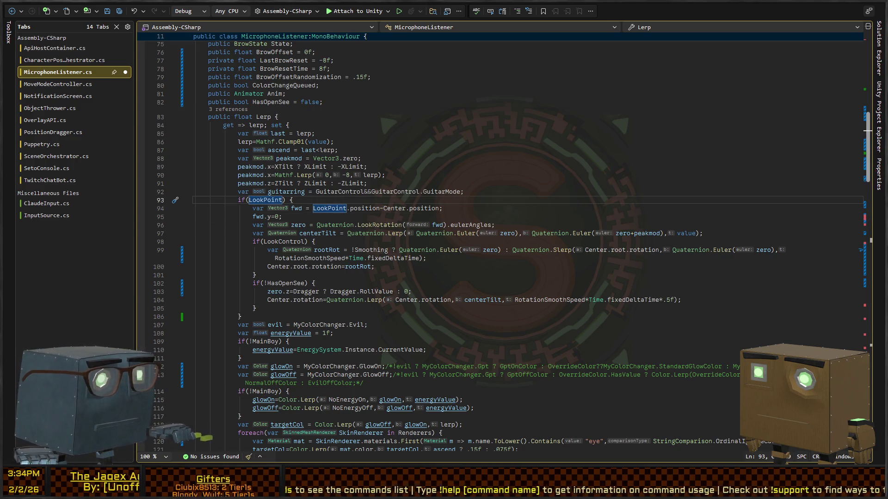
{"action": "key", "text": "alt+Tab"}
Expand NewBotVariantFromMe's Microphone Listener component in the Inspector
{"action": "scroll", "coordinate": [231, 158], "scroll_direction": "down", "scroll_amount": 15}
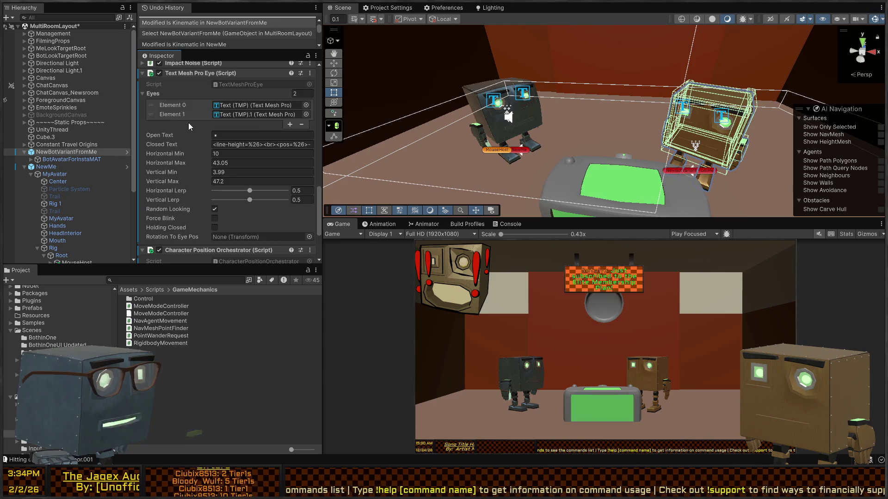
{"action": "scroll", "coordinate": [207, 138], "scroll_direction": "up", "scroll_amount": 10}
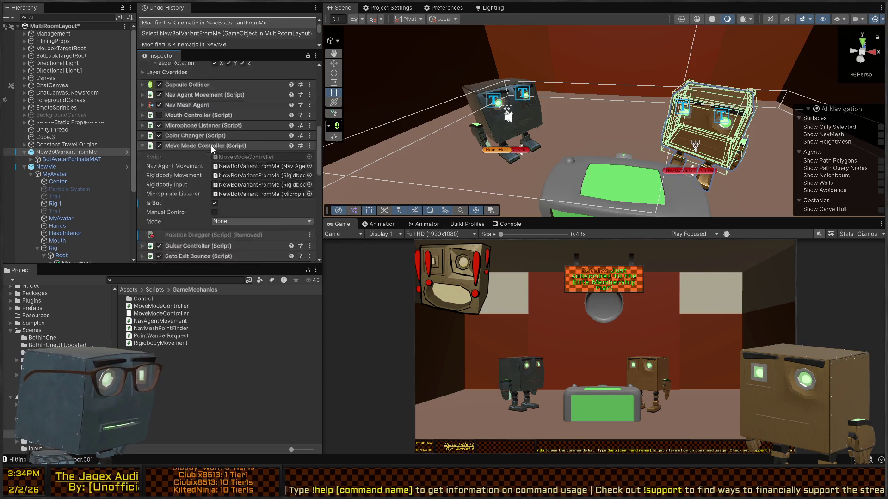
{"action": "scroll", "coordinate": [209, 161], "scroll_direction": "down", "scroll_amount": 5}
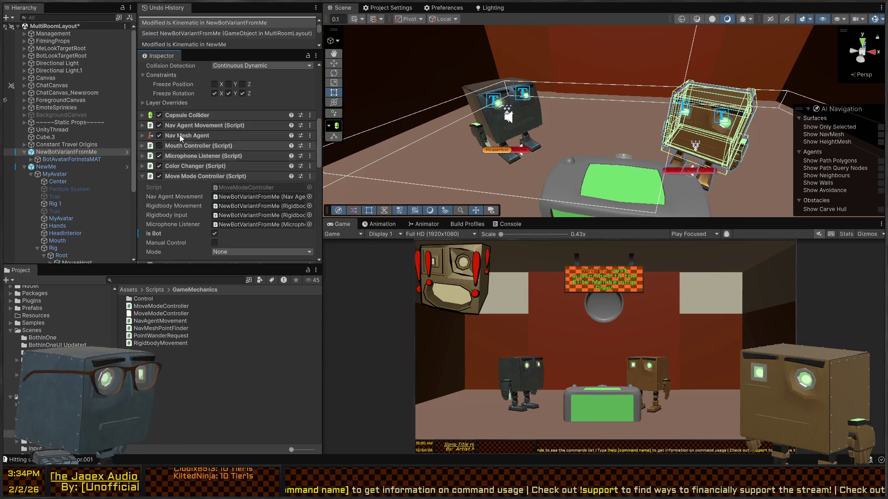
{"action": "left_click", "coordinate": [188, 157]}
Ping the Look Point field to reveal BotLookTarget under BotLookTargetRoot
{"action": "scroll", "coordinate": [216, 151], "scroll_direction": "down", "scroll_amount": 3}
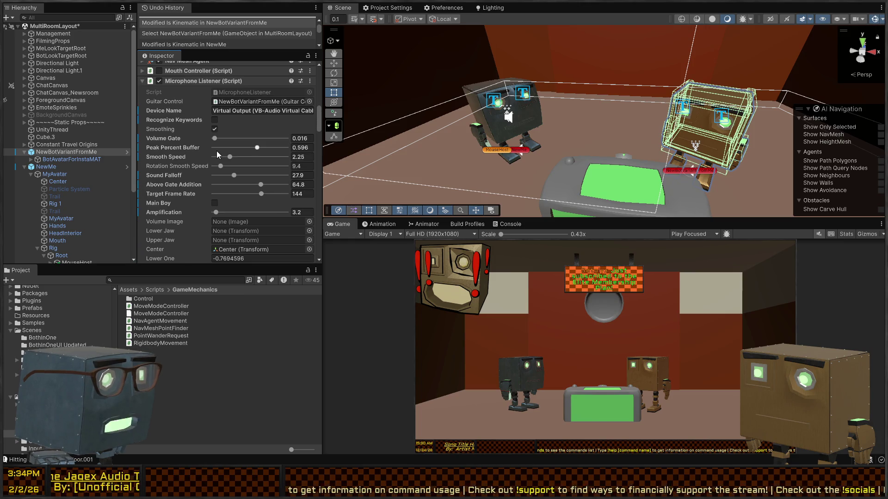
{"action": "scroll", "coordinate": [188, 106], "scroll_direction": "down", "scroll_amount": 4}
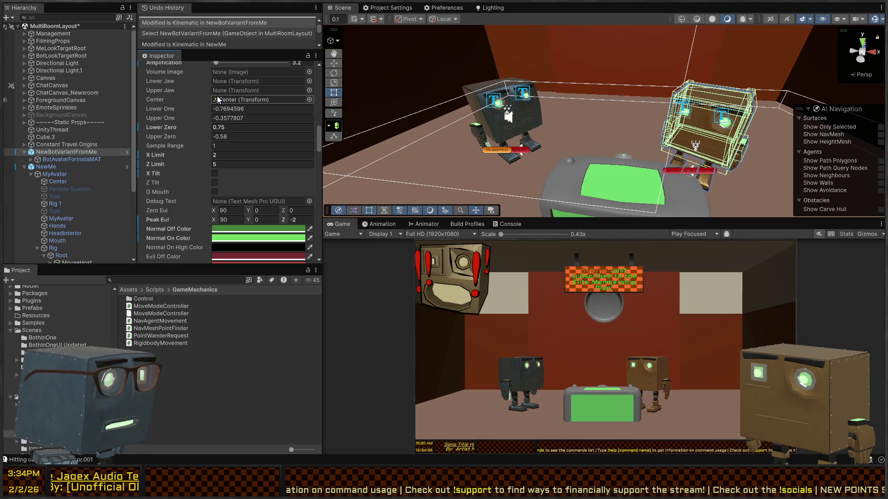
{"action": "scroll", "coordinate": [217, 137], "scroll_direction": "down", "scroll_amount": 8}
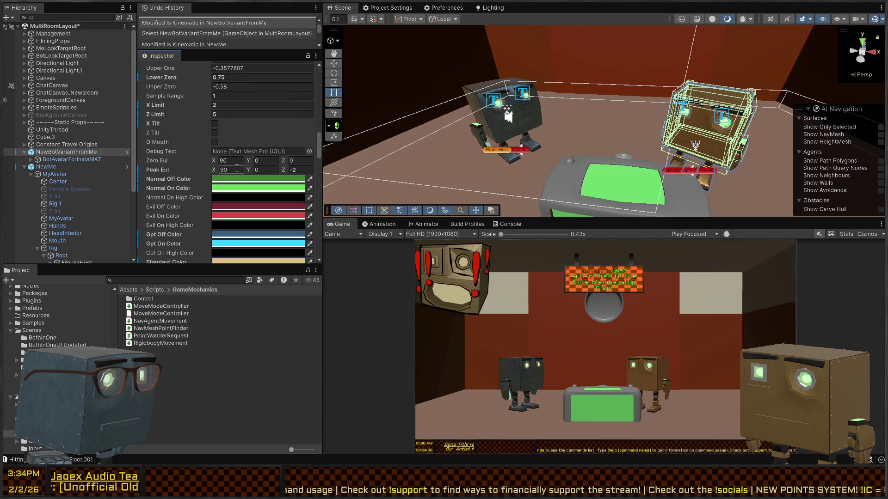
{"action": "scroll", "coordinate": [207, 175], "scroll_direction": "down", "scroll_amount": 2}
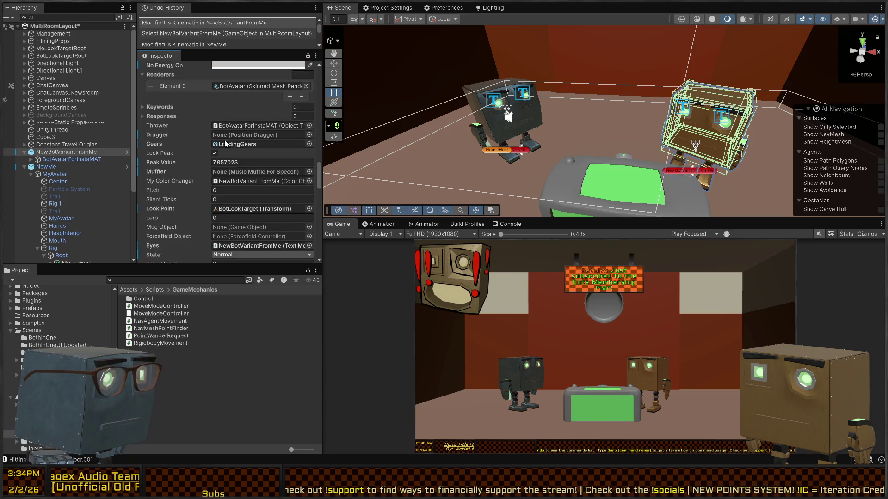
{"action": "scroll", "coordinate": [199, 153], "scroll_direction": "down", "scroll_amount": 4}
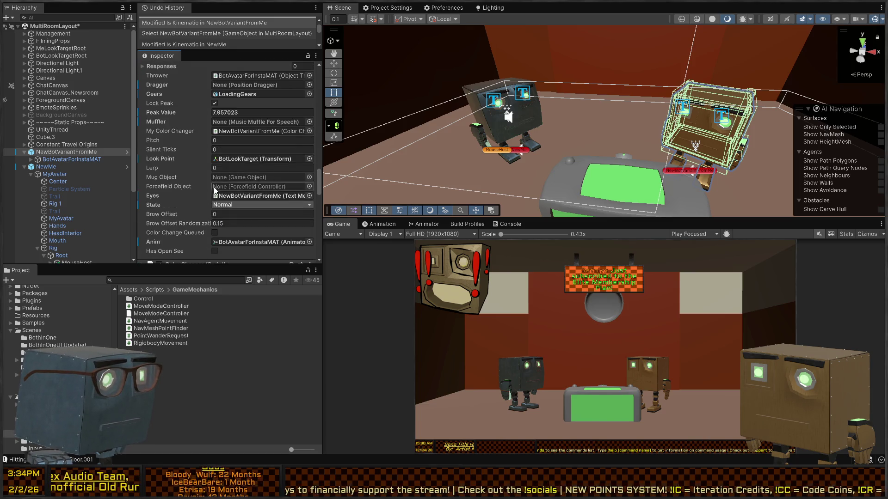
{"action": "left_click", "coordinate": [248, 159]}
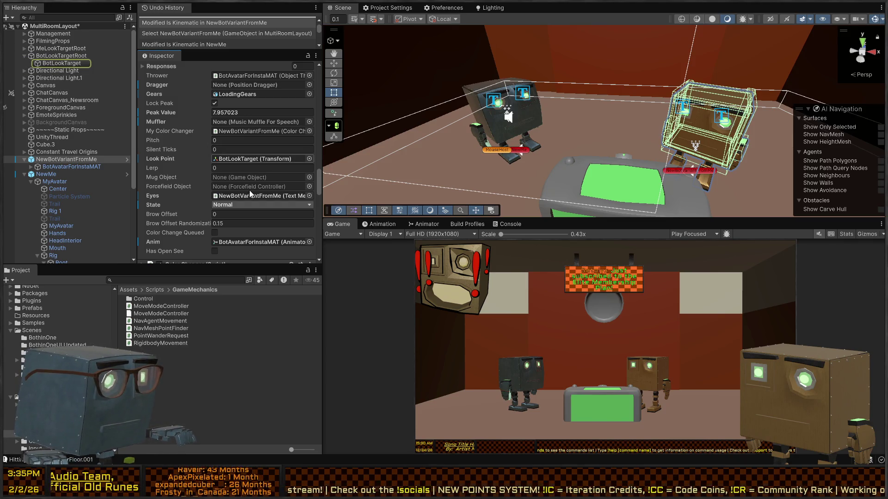
{"action": "left_click", "coordinate": [232, 162]}
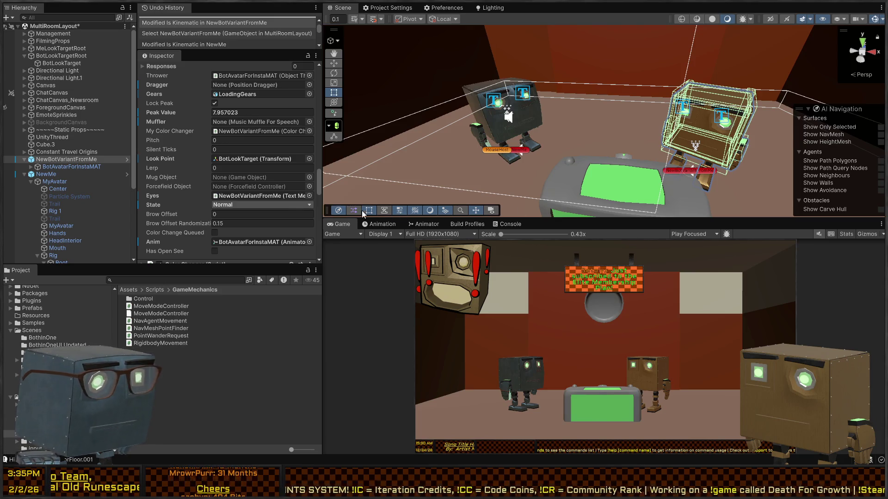
Locate MeLookTarget and clear NewMe's Look Point to None
{"action": "key", "text": "Delete"}
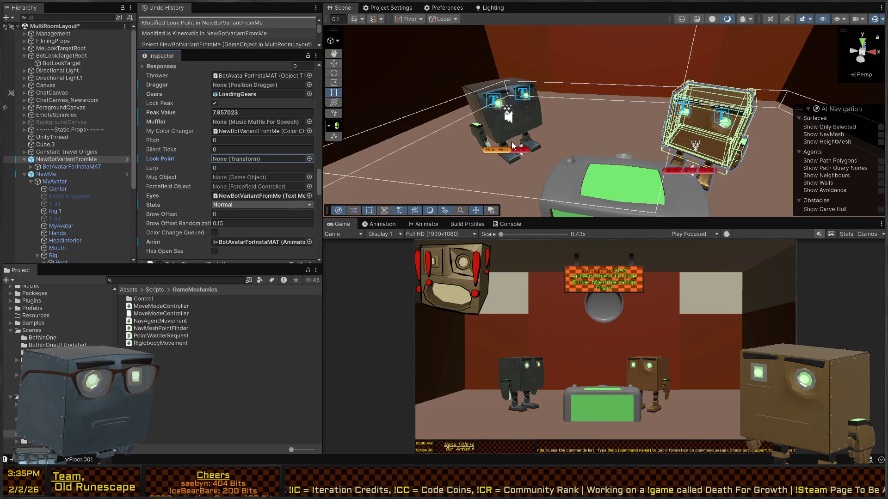
{"action": "left_click", "coordinate": [524, 153]}
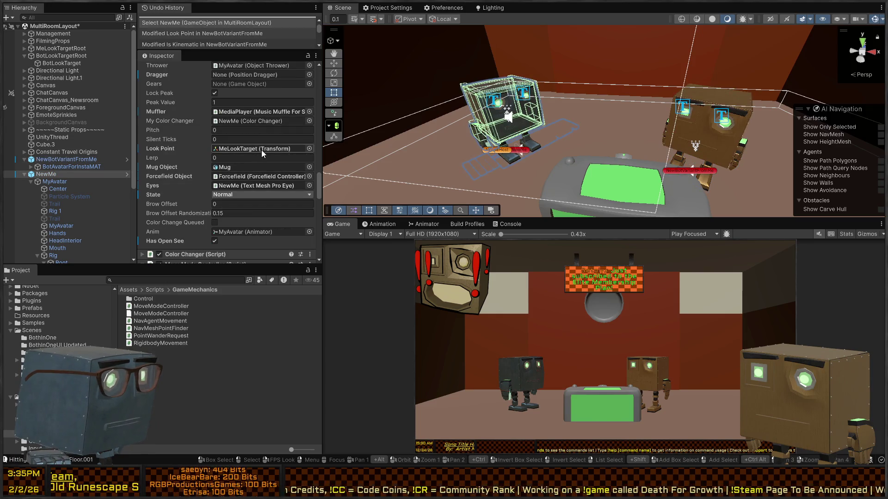
{"action": "left_click", "coordinate": [261, 150]}
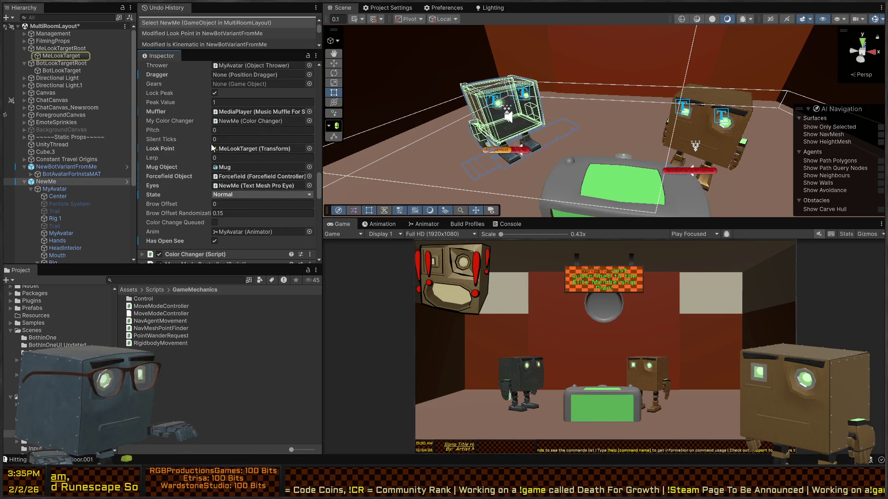
{"action": "left_click", "coordinate": [227, 147]}
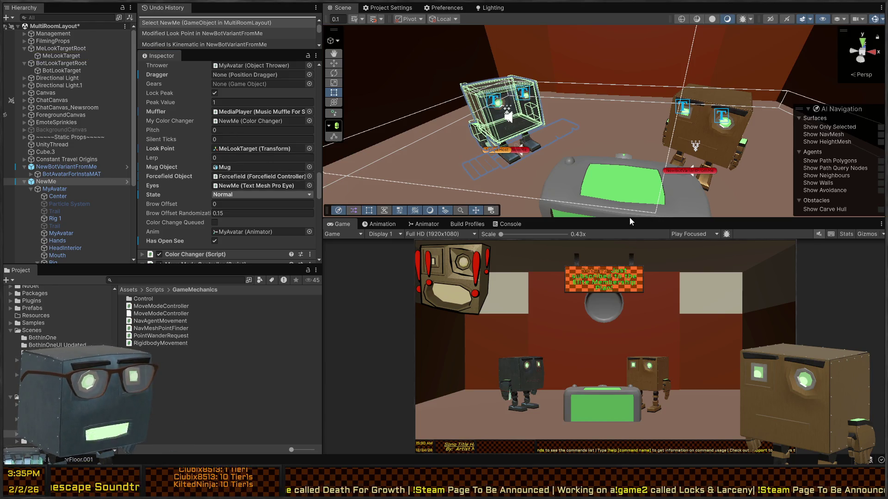
{"action": "key", "text": "Delete"}
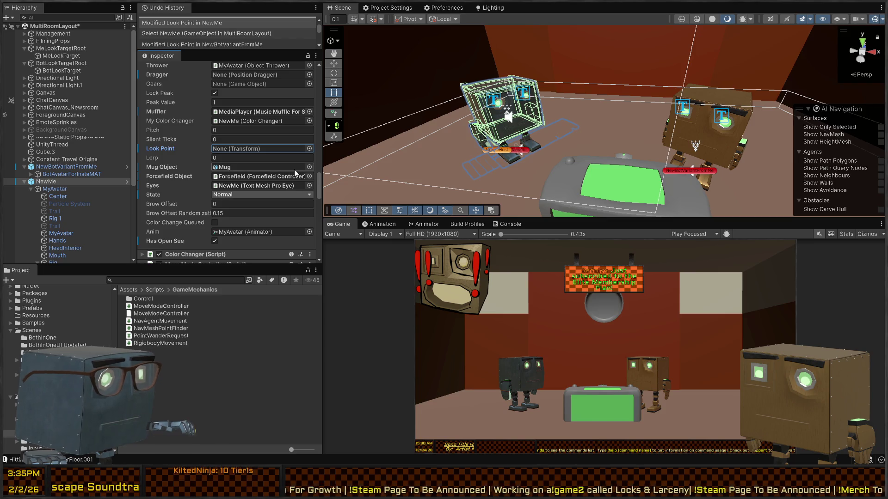
Enter Play mode and maximize the Game view
{"action": "left_click", "coordinate": [518, 309]}
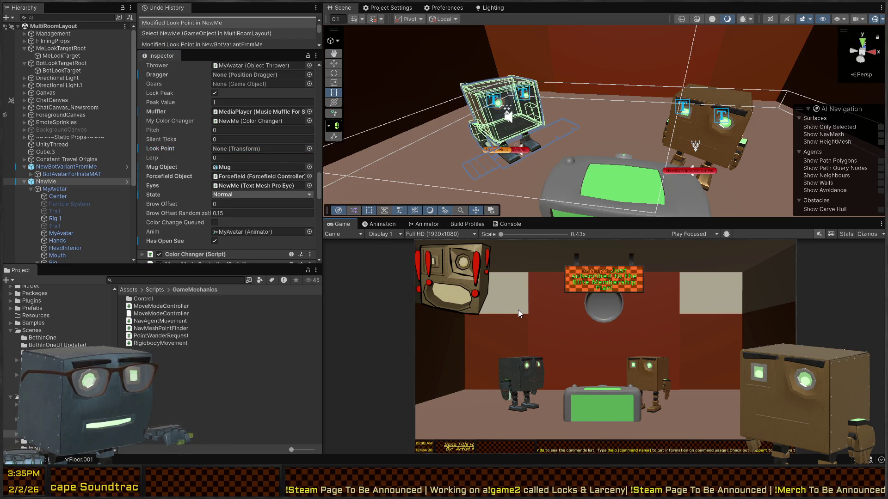
{"action": "key", "text": "ctrl+p"}
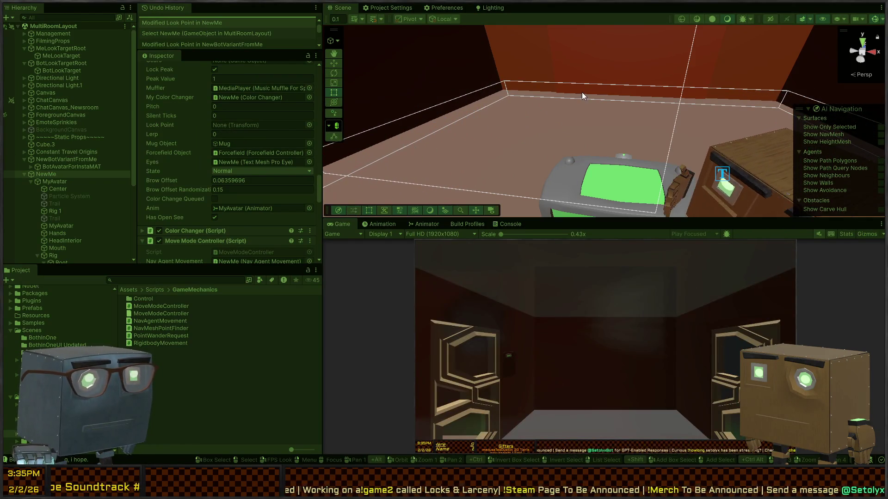
{"action": "left_click", "coordinate": [582, 93]}
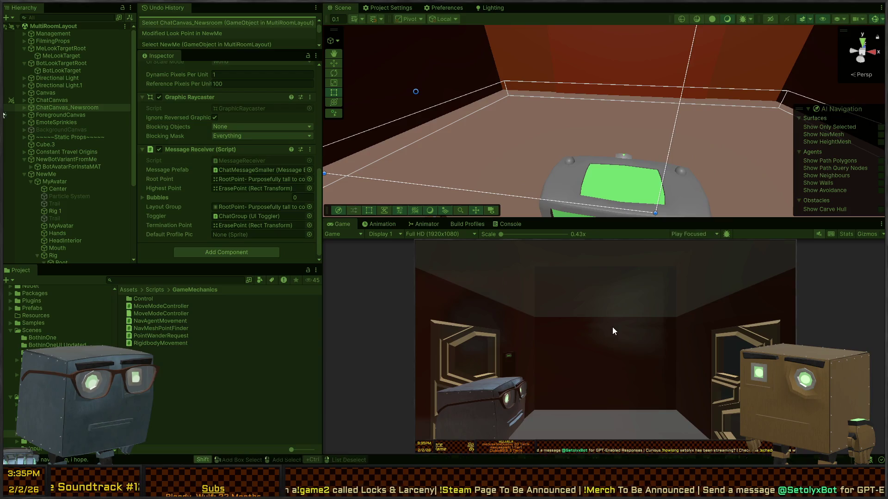
{"action": "key", "text": "shift+space"}
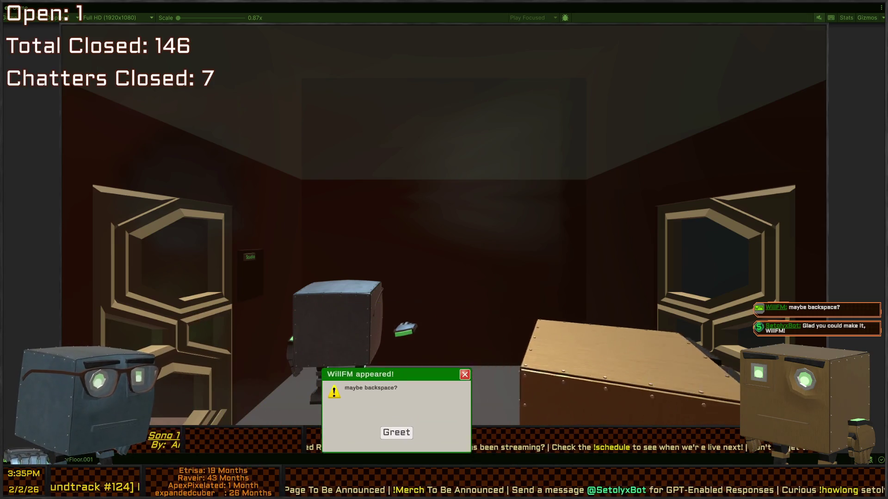
Dismiss the visitor greeting popup and switch to MicrophoneListener.cs in Rider
{"action": "left_click", "coordinate": [466, 316]}
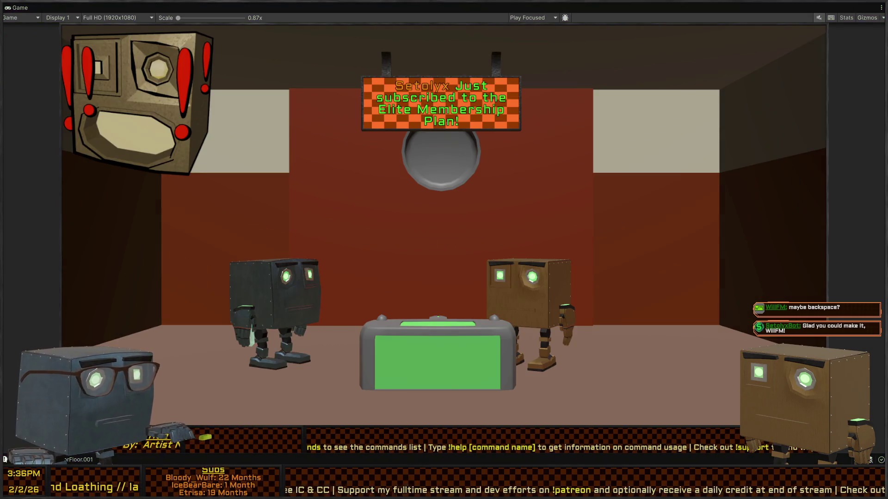
{"action": "key", "text": "alt+Tab"}
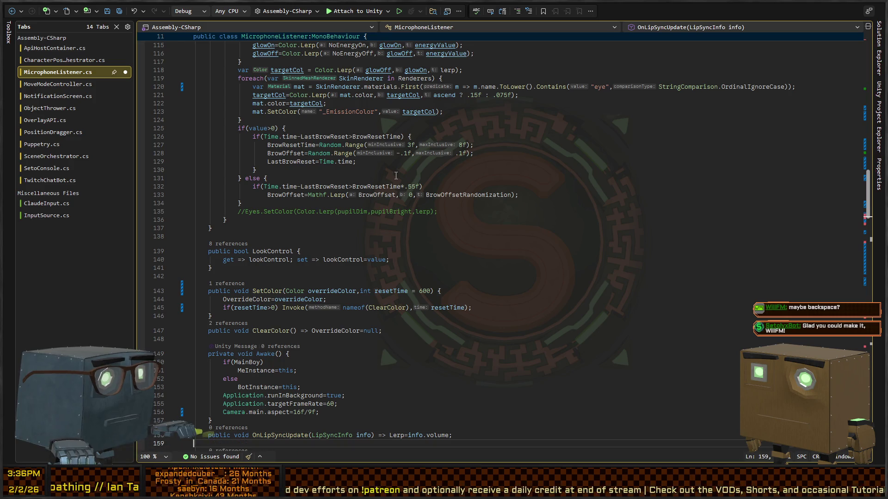
Check LookControl's usage in MoveModeController.cs, then return to SceneOrchestrator.cs at CycleCamera
{"action": "scroll", "coordinate": [411, 185], "scroll_direction": "down", "scroll_amount": 7}
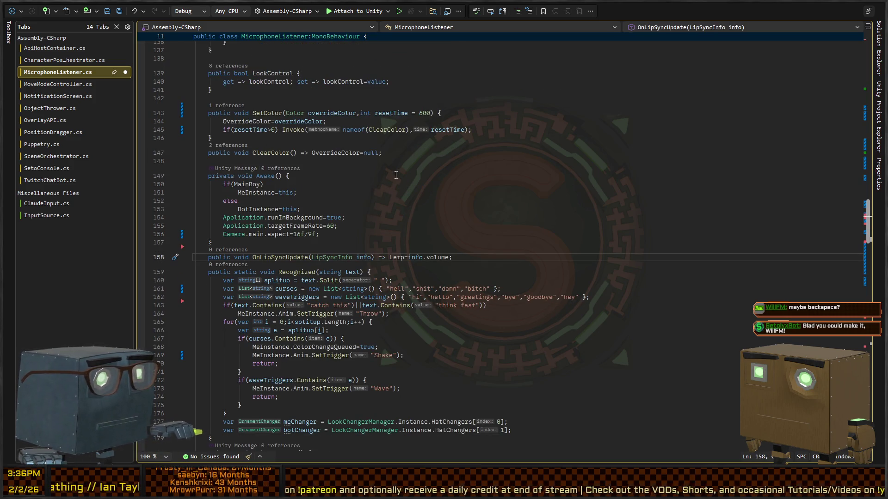
{"action": "key", "text": "ctrl+alt+l"}
{"action": "key", "text": "Escape"}
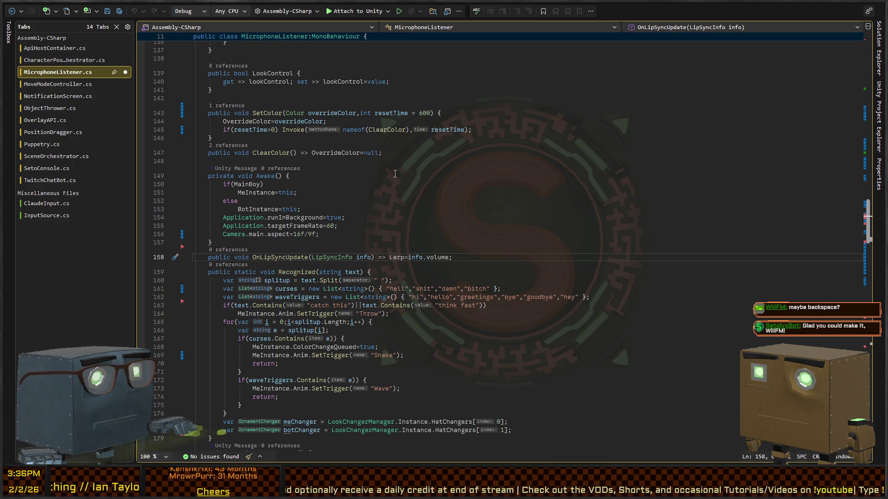
{"action": "key", "text": "F8"}
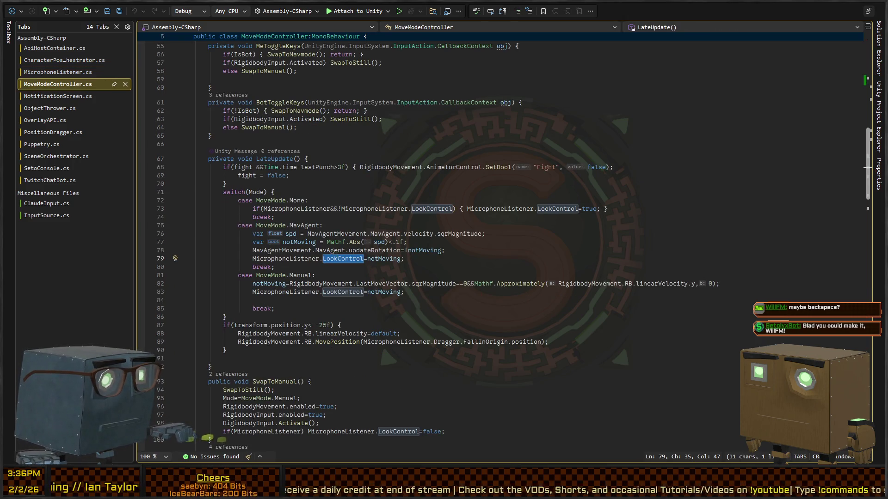
{"action": "key", "text": "ctrl+shift+BackSpace"}
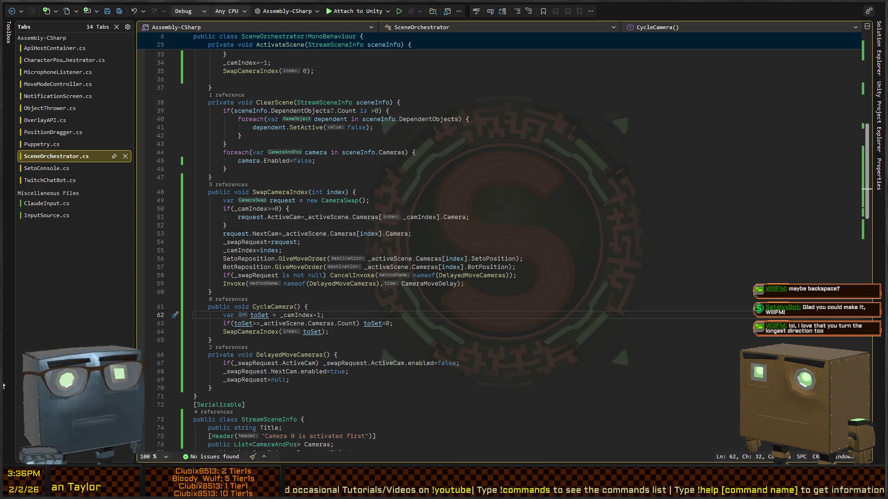
Reformat SceneOrchestrator.cs with tab indentation and save it
{"action": "scroll", "coordinate": [197, 247], "scroll_direction": "down", "scroll_amount": 2}
{"action": "left_click", "coordinate": [196, 247]}
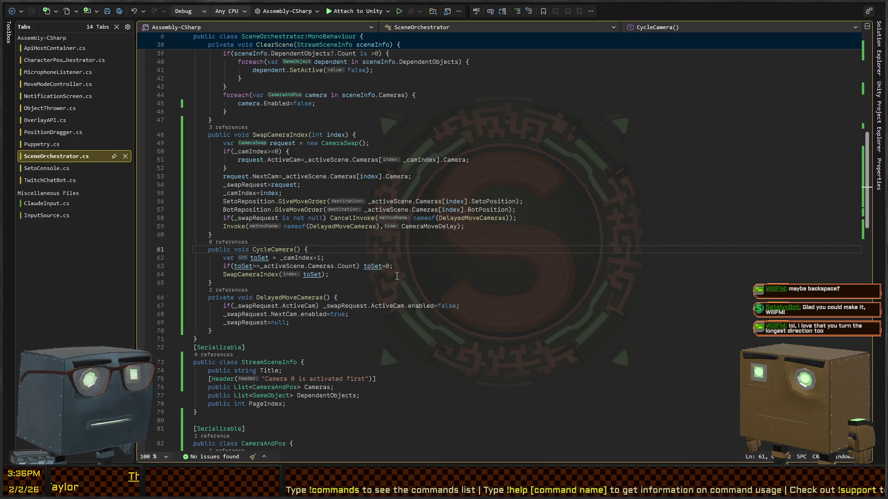
{"action": "key", "text": "ctrl+k"}
{"action": "key", "text": "ctrl+d"}
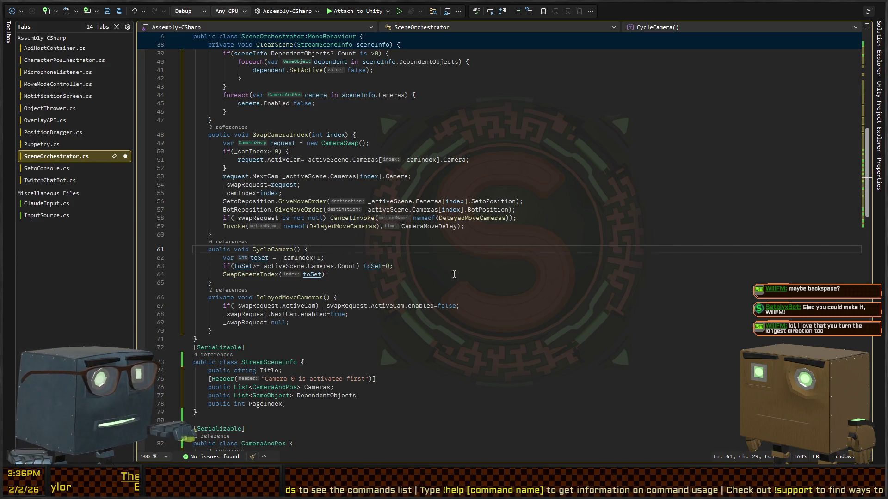
{"action": "left_click", "coordinate": [454, 275]}
{"action": "key", "text": "ctrl+s"}
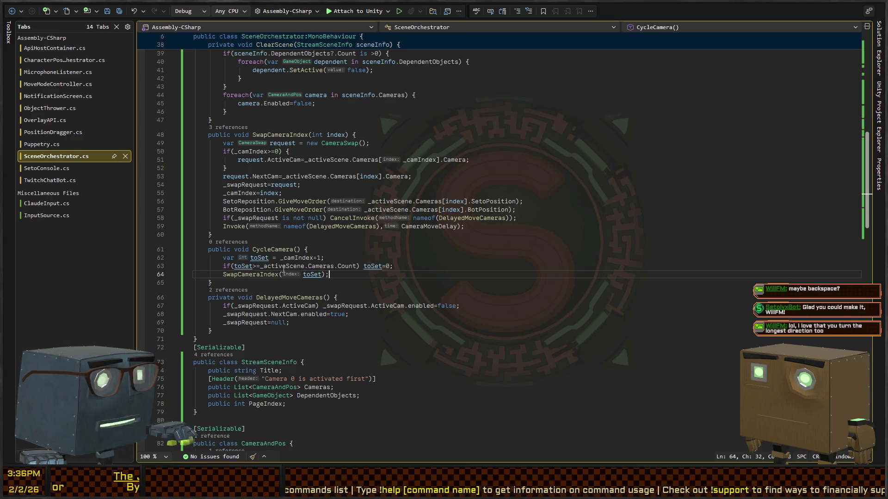
Review CycleCamera's toSet increment, its camera Count bounds check and the SwapCameraIndex call
{"action": "scroll", "coordinate": [247, 272], "scroll_direction": "down", "scroll_amount": 4}
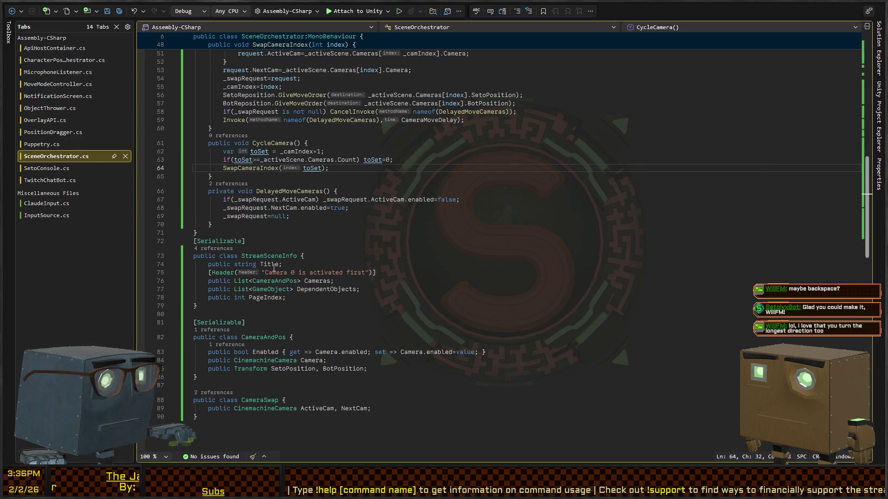
{"action": "scroll", "coordinate": [273, 267], "scroll_direction": "up", "scroll_amount": 15}
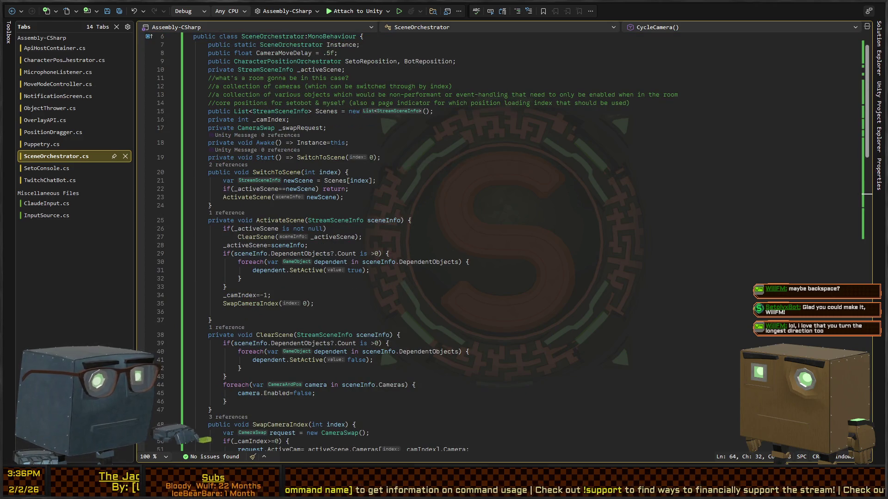
{"action": "key", "text": "alt+Tab"}
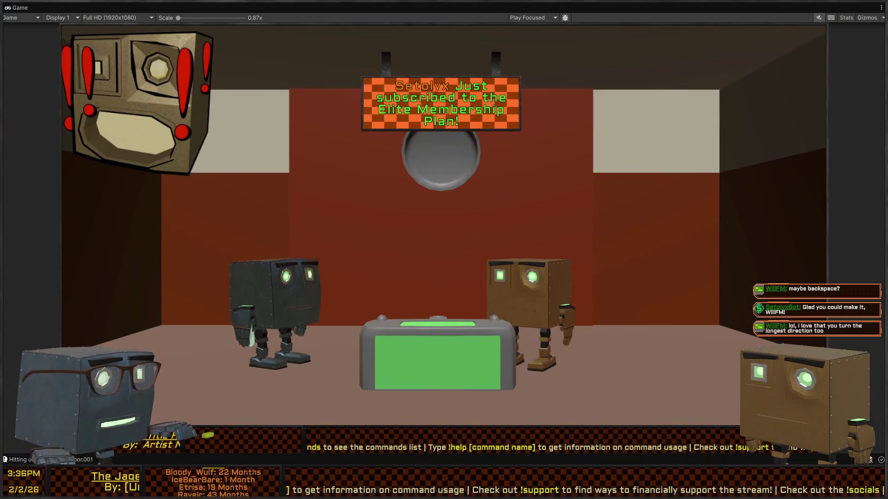
{"action": "key", "text": "alt+Tab"}
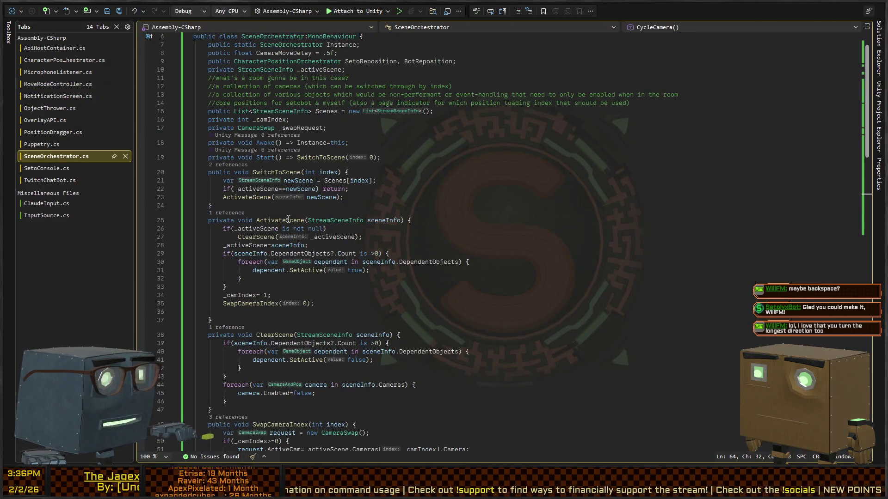
{"action": "scroll", "coordinate": [288, 218], "scroll_direction": "down", "scroll_amount": 15}
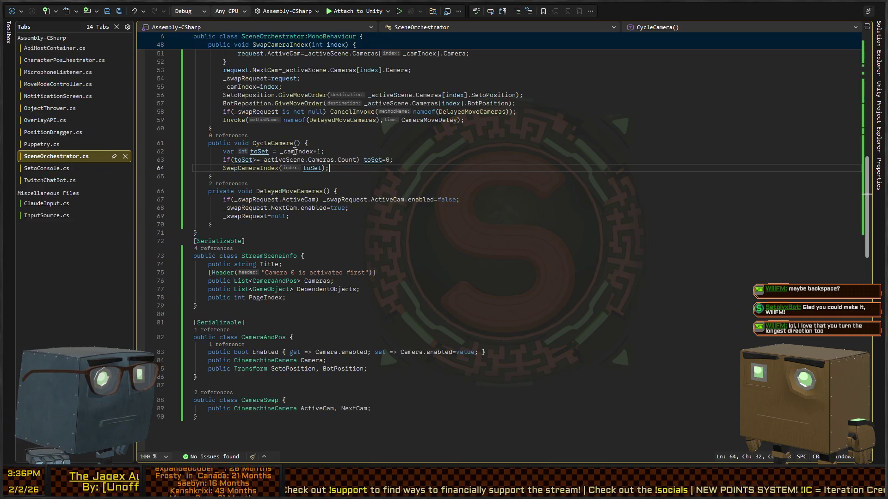
{"action": "left_click", "coordinate": [258, 151]}
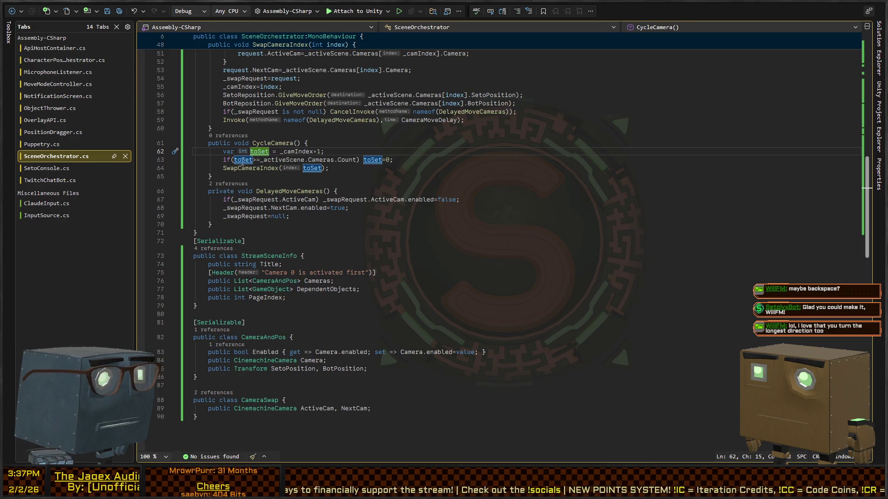
{"action": "left_click", "coordinate": [241, 160]}
{"action": "key", "text": "ctrl+Right"}
{"action": "key", "text": "ctrl+Right"}
{"action": "key", "text": "ctrl+Right"}
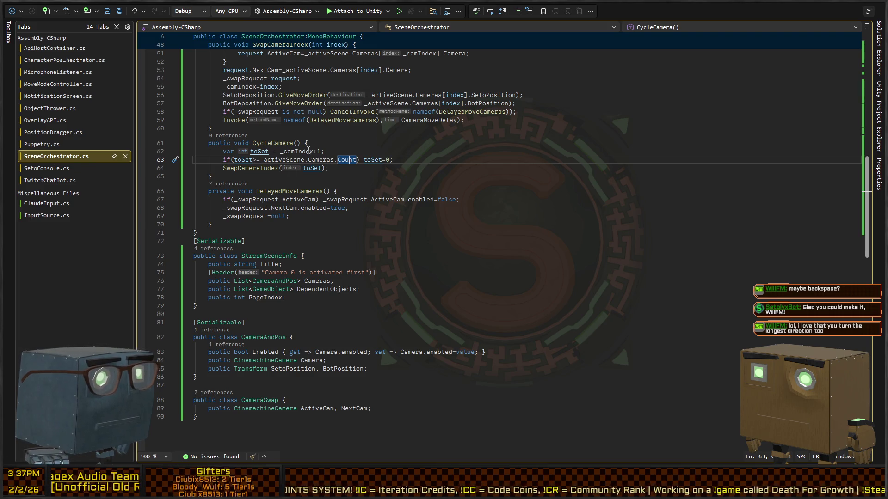
{"action": "left_click", "coordinate": [285, 169]}
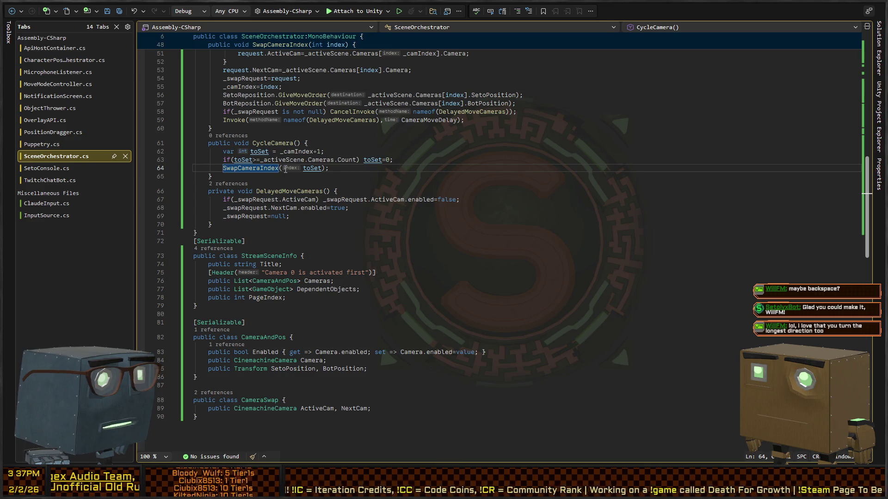
Add a space after the '=' on line 62 so it reads toSet = _camIndex+1
{"action": "left_click", "coordinate": [276, 152]}
{"action": "left_click", "coordinate": [302, 151]}
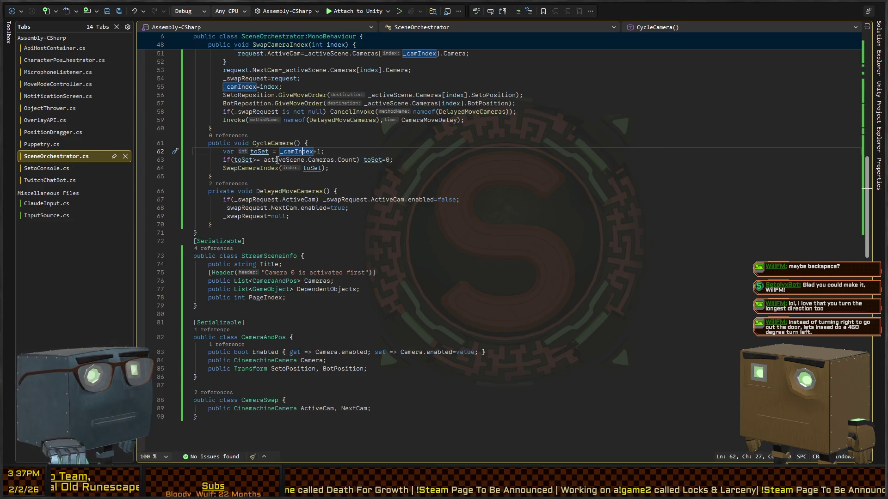
{"action": "key", "text": "alt+Tab"}
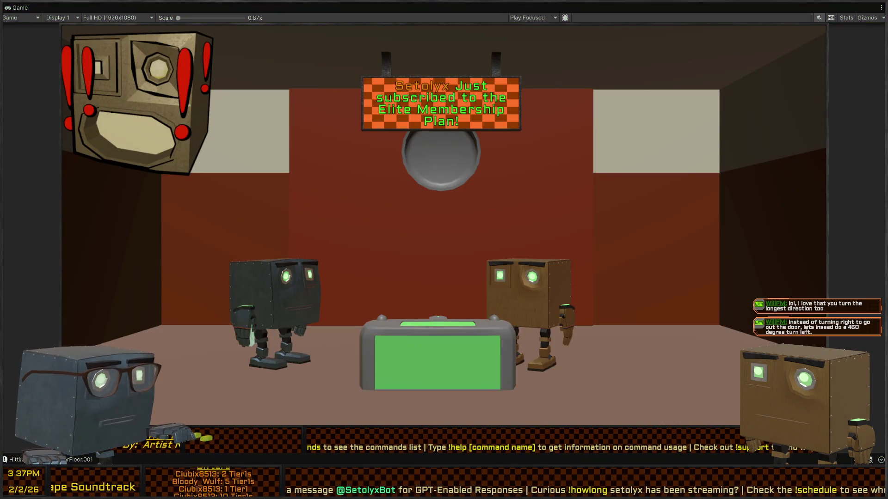
{"action": "key", "text": "alt+Tab"}
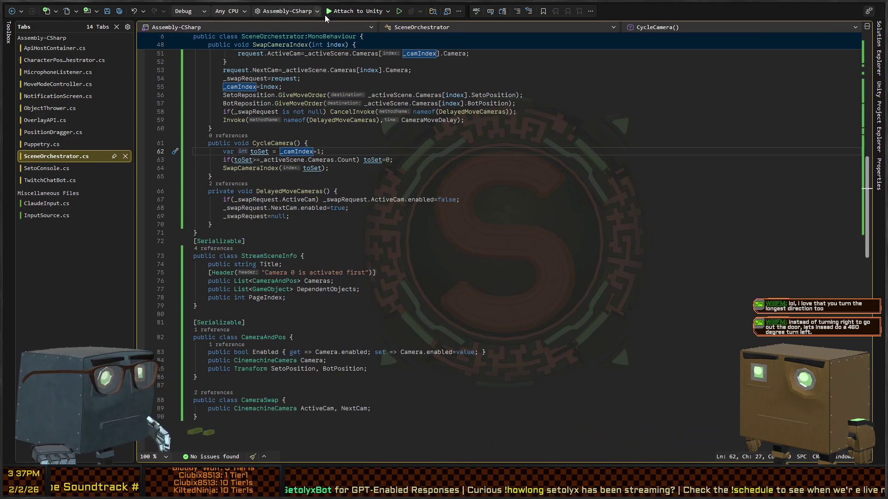
Attach the debugger to Unity and set a breakpoint on CycleCamera at line 61
{"action": "left_click", "coordinate": [326, 13]}
{"action": "left_click", "coordinate": [140, 144]}
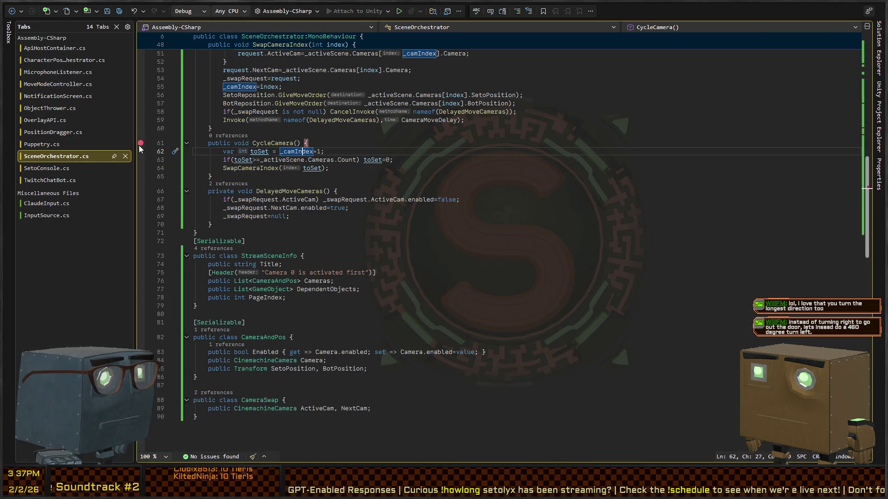
{"action": "key", "text": "alt+Tab"}
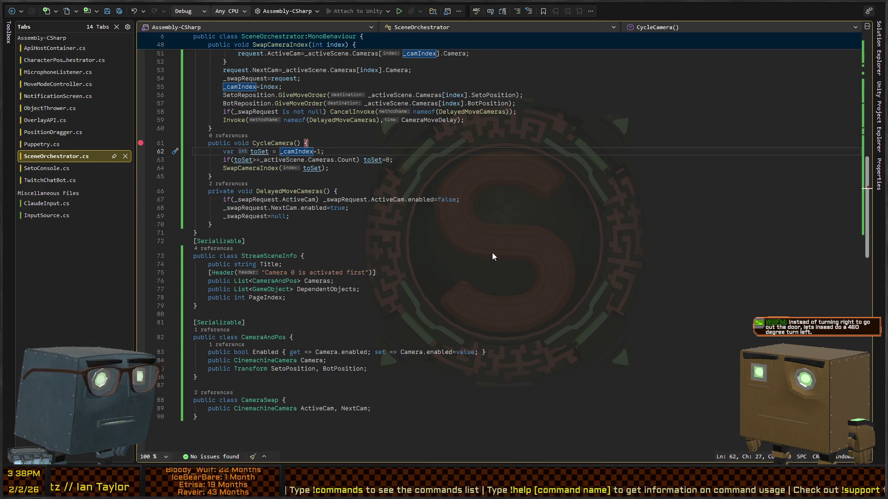
Rebuild and attach to Unity until the Error List shows the missing 'Overlay' type errors, selecting the first
{"action": "left_click", "coordinate": [338, 14]}
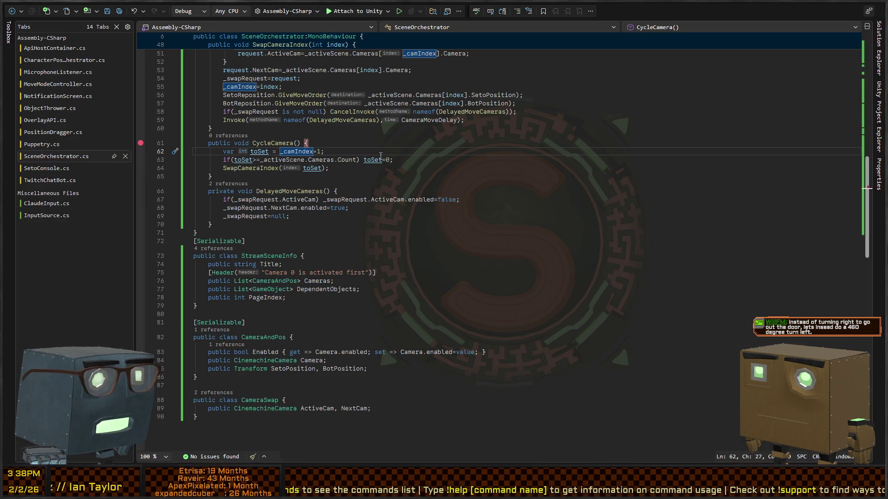
{"action": "left_click", "coordinate": [339, 14]}
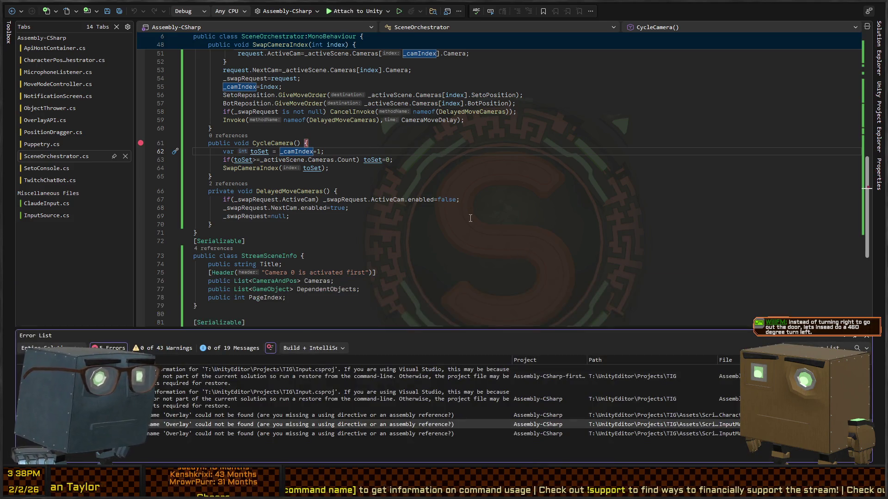
{"action": "left_click", "coordinate": [449, 216]}
{"action": "key", "text": "alt+Tab"}
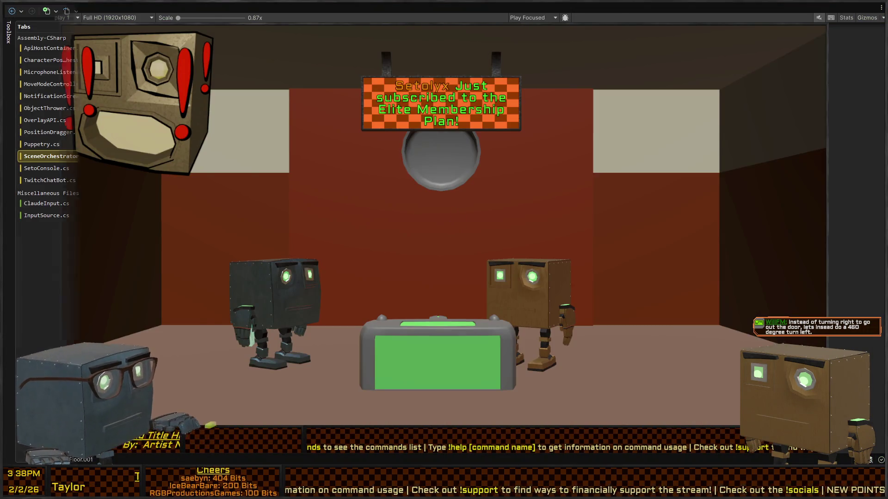
{"action": "key", "text": "alt+Tab"}
{"action": "left_click", "coordinate": [362, 12]}
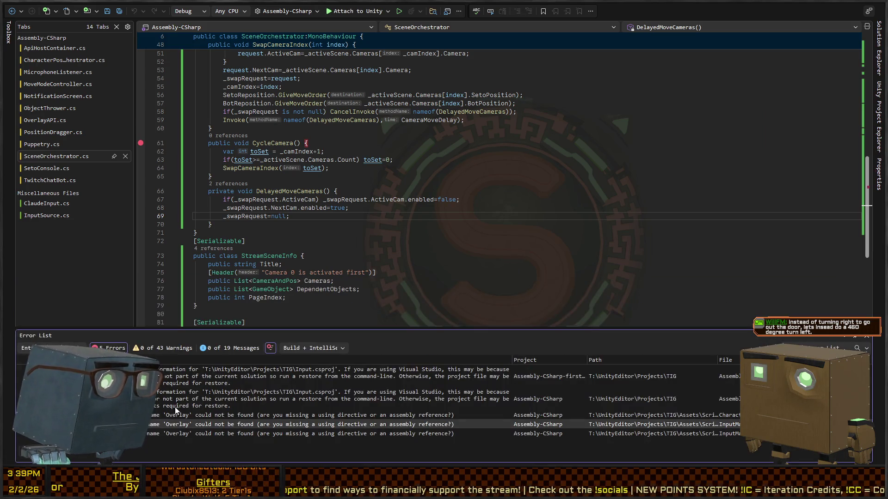
{"action": "left_click", "coordinate": [184, 418]}
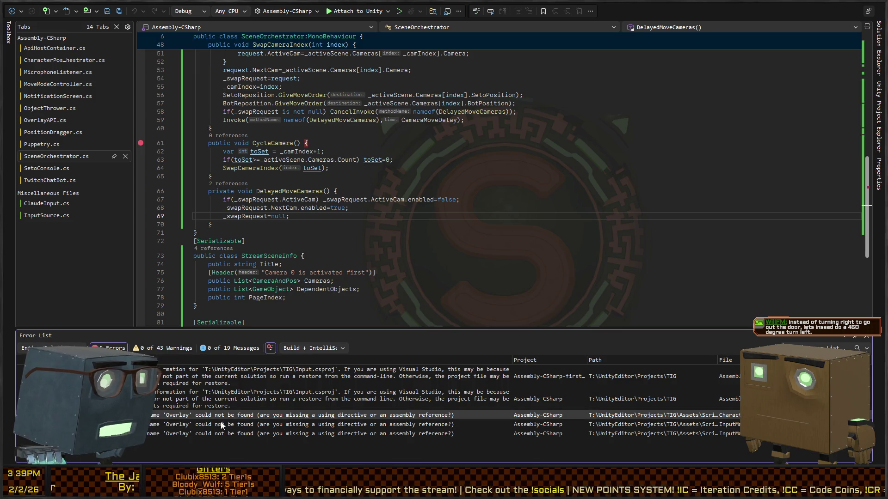
Open the Overlay error in CharacterControl.cs and step through the OverlayInput field's usages
{"action": "double_click", "coordinate": [248, 418]}
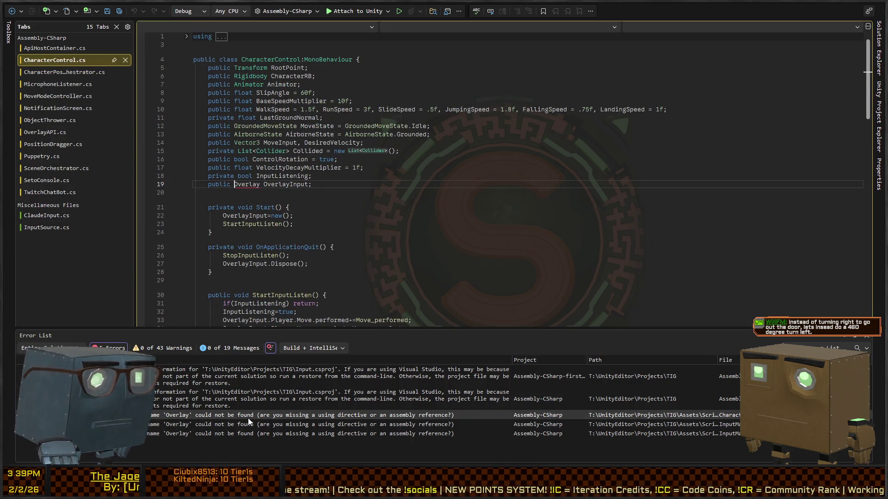
{"action": "left_click", "coordinate": [285, 176]}
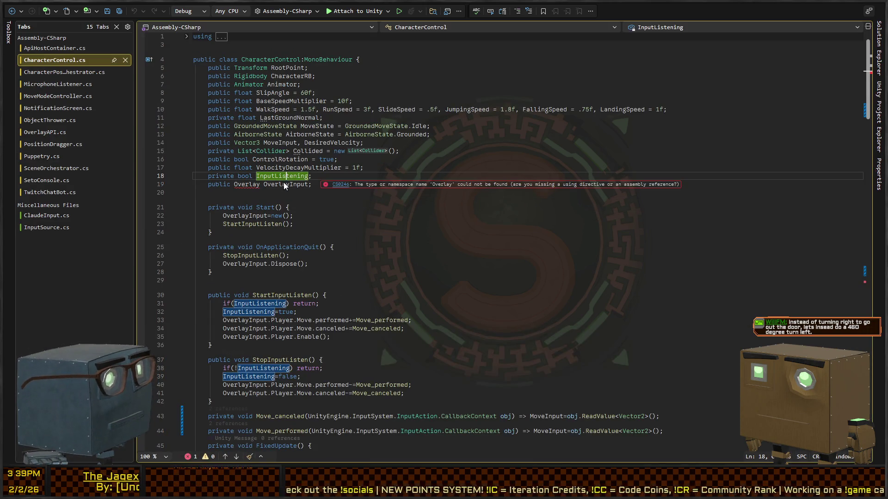
{"action": "left_click", "coordinate": [289, 184]}
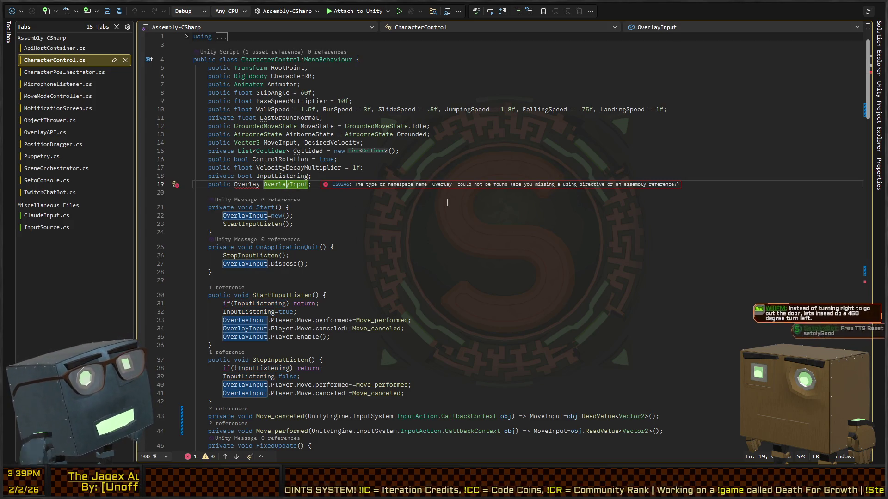
{"action": "key", "text": "ctrl+shift+Down"}
{"action": "key", "text": "ctrl+shift+Down"}
{"action": "key", "text": "ctrl+shift+Down"}
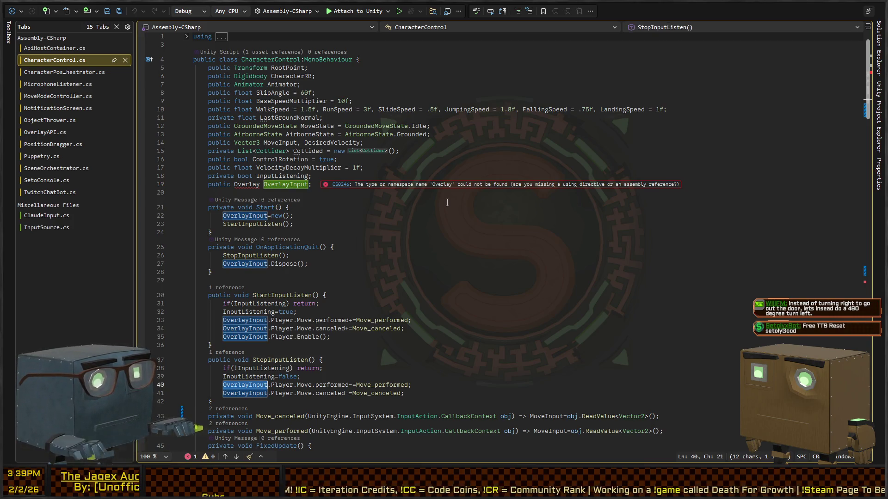
{"action": "key", "text": "ctrl+shift+Down"}
{"action": "key", "text": "ctrl+shift+Down"}
{"action": "key", "text": "ctrl+shift+Down"}
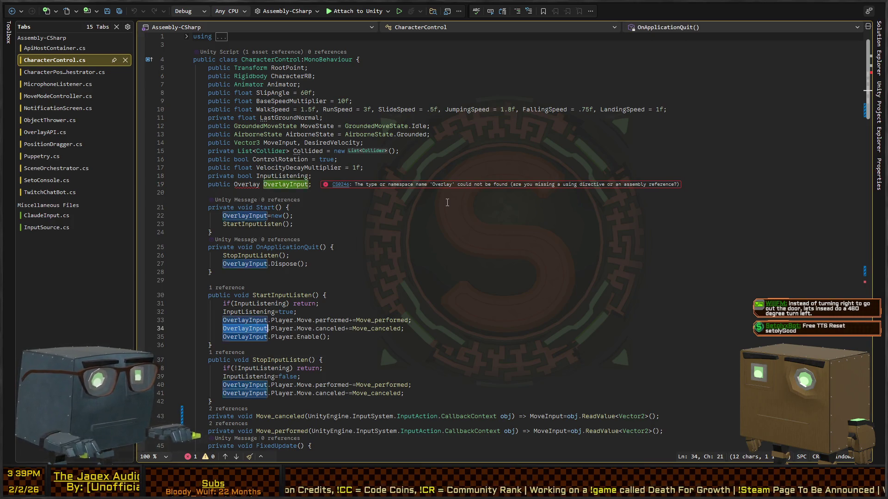
{"action": "key", "text": "ctrl+shift+Down"}
{"action": "key", "text": "ctrl+shift+Down"}
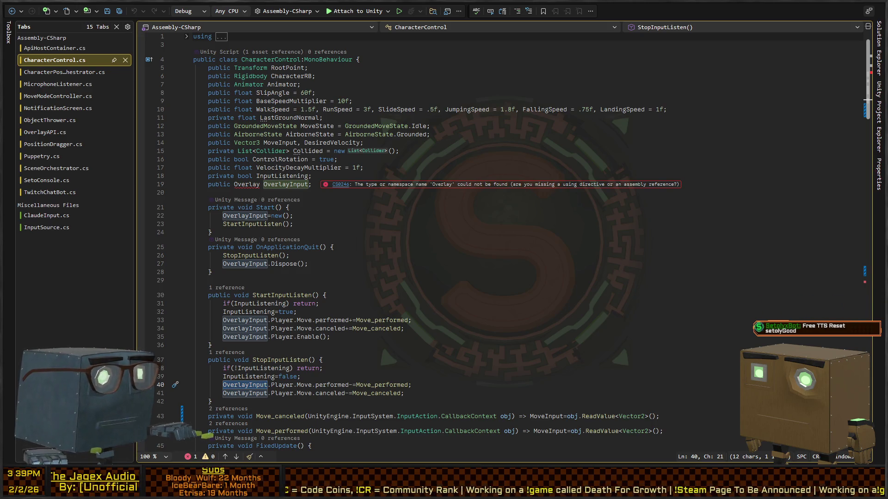
{"action": "key", "text": "alt+Tab"}
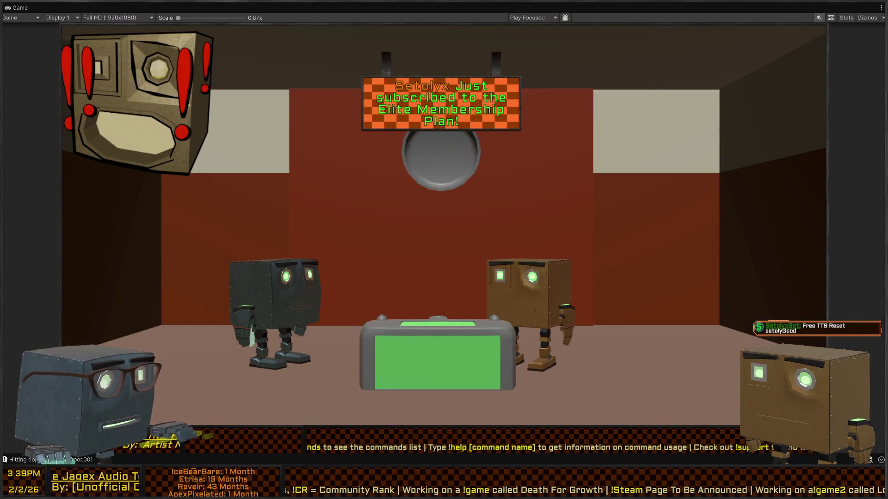
Select the Overlay input actions asset and apply it with Generate C# Class turned off
{"action": "key", "text": "shift+space"}
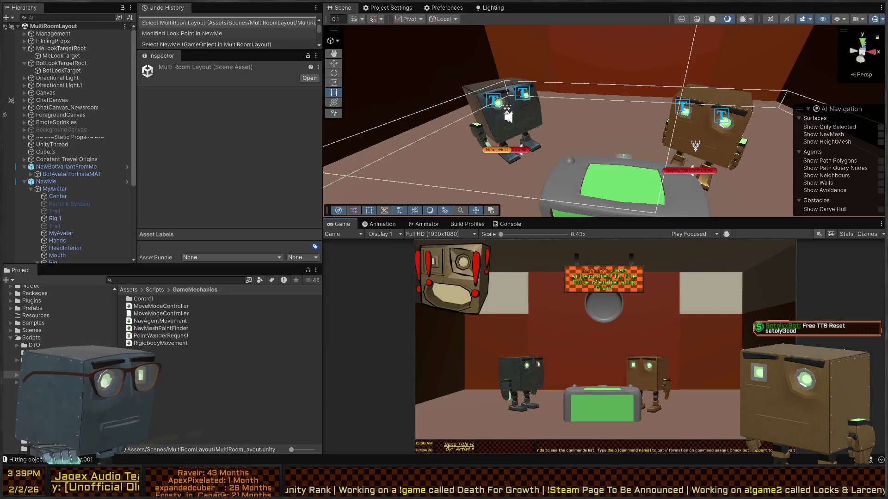
{"action": "scroll", "coordinate": [38, 302], "scroll_direction": "up", "scroll_amount": 5}
{"action": "left_click", "coordinate": [32, 340]}
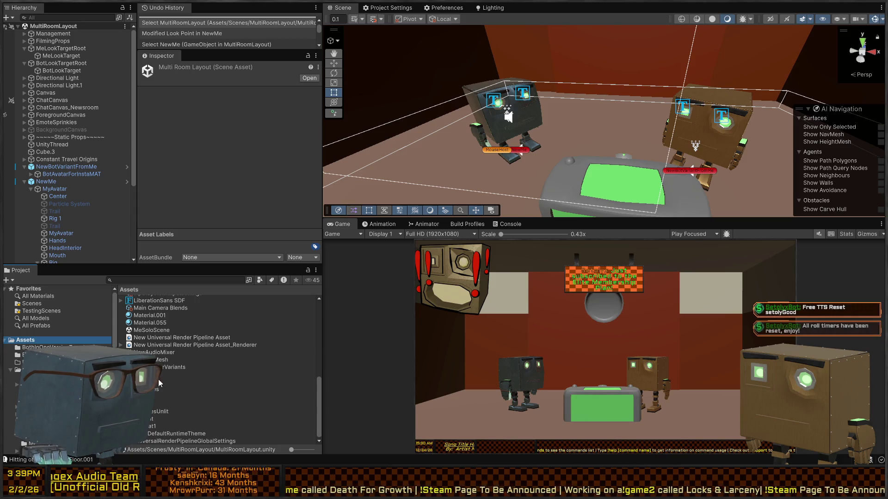
{"action": "left_click", "coordinate": [153, 382]}
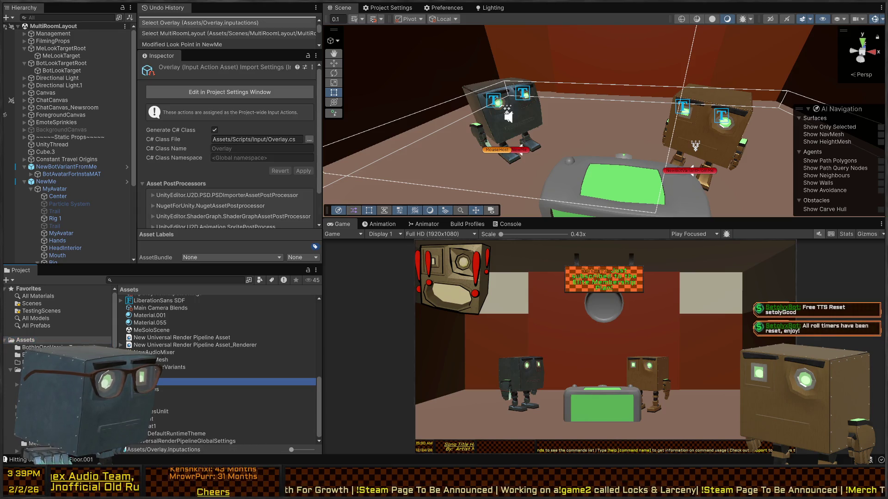
{"action": "left_click", "coordinate": [214, 130]}
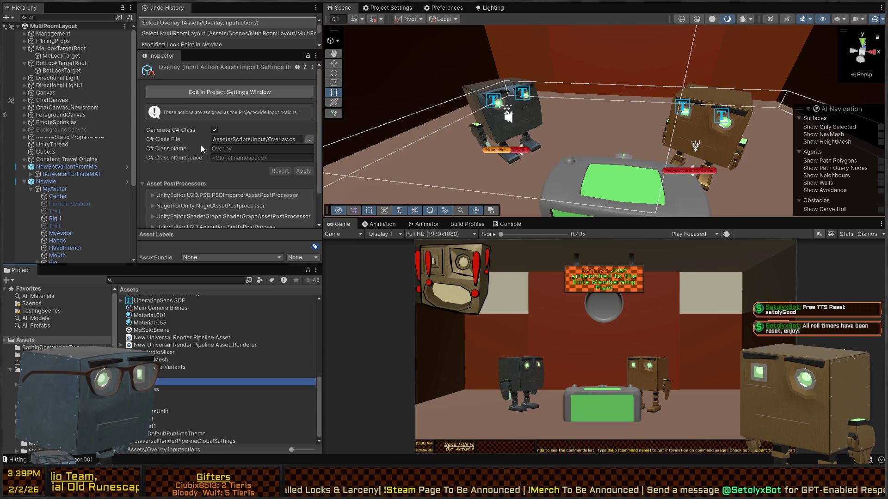
{"action": "left_click", "coordinate": [216, 129]}
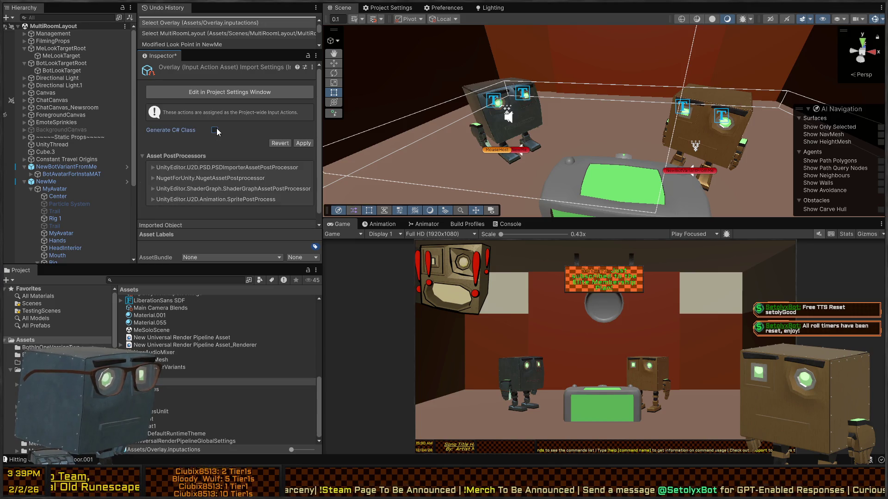
{"action": "left_click", "coordinate": [303, 143]}
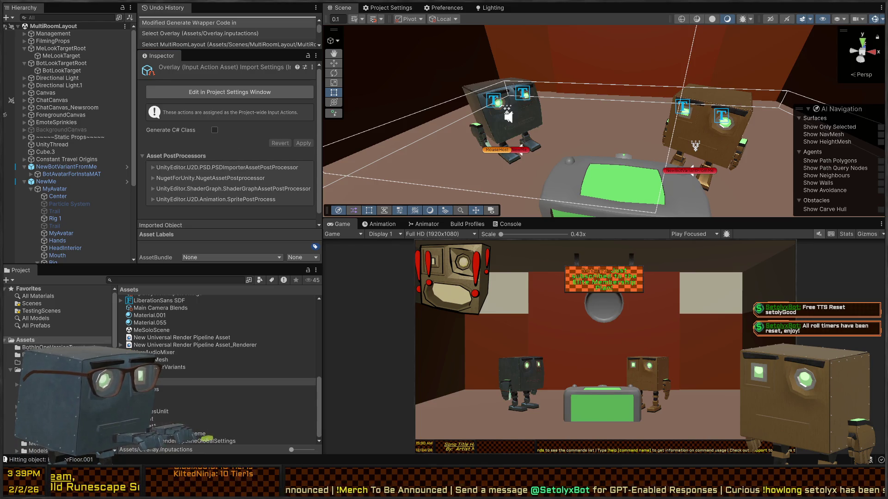
Re-enable Generate C# Class and apply to regenerate Assets/Scripts/Input/Overlay.cs
{"action": "key", "text": "alt+Tab"}
{"action": "key", "text": "alt+Tab"}
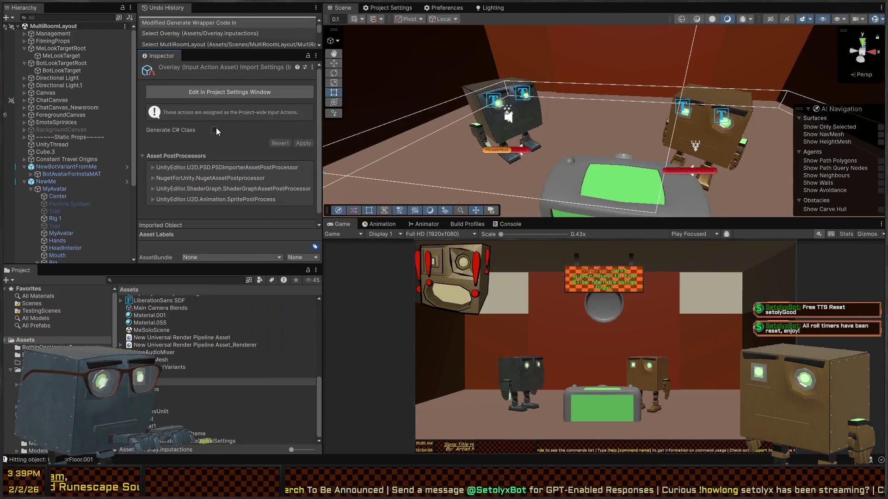
{"action": "left_click", "coordinate": [215, 129]}
{"action": "left_click", "coordinate": [303, 171]}
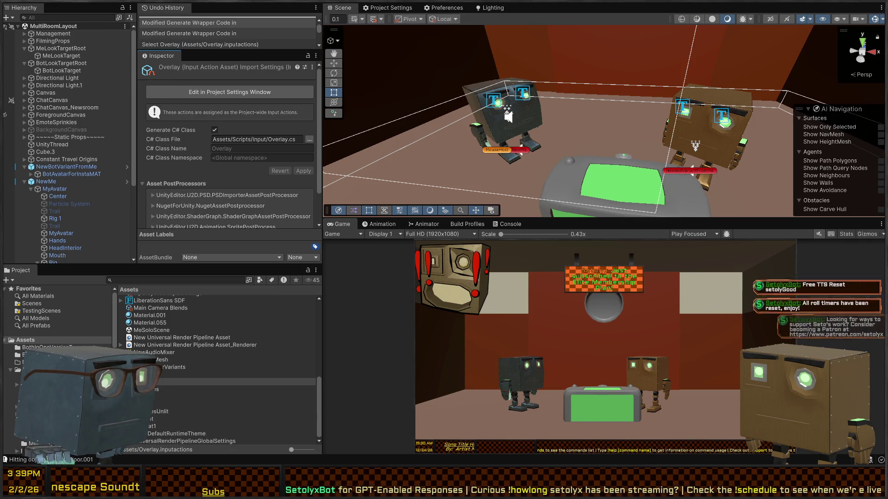
{"action": "left_click", "coordinate": [159, 381]}
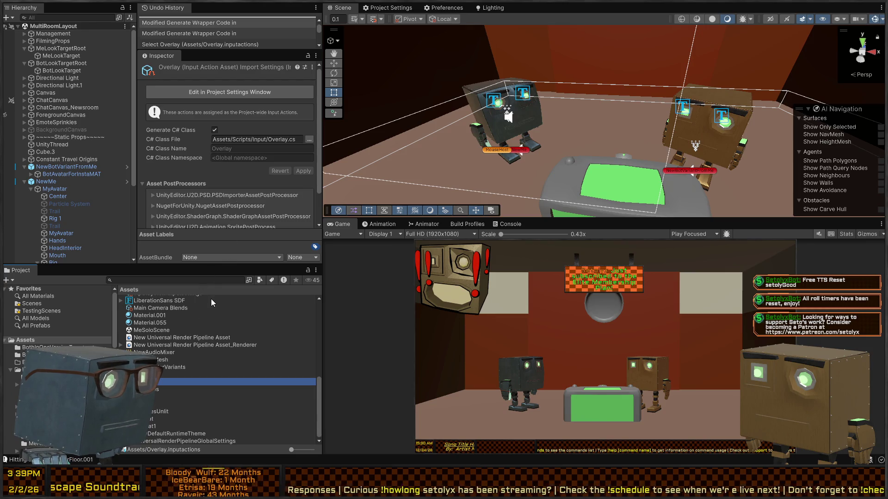
{"action": "left_click", "coordinate": [360, 304]}
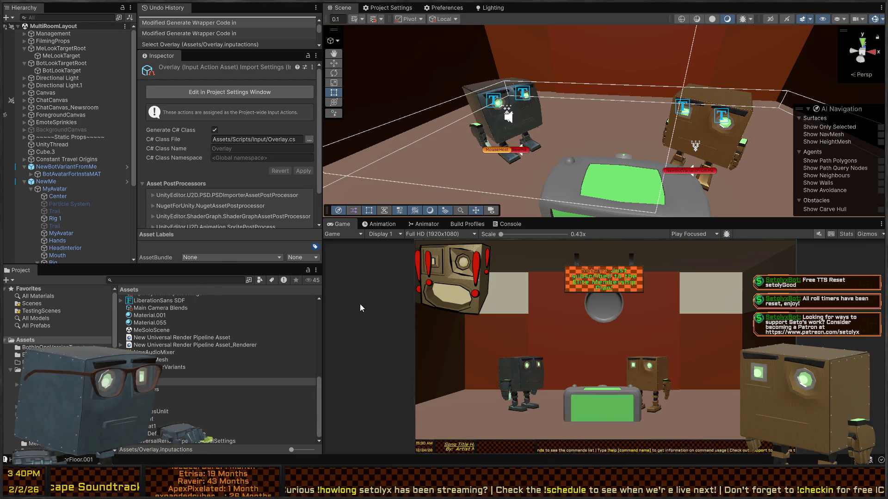
{"action": "key", "text": "alt+Tab"}
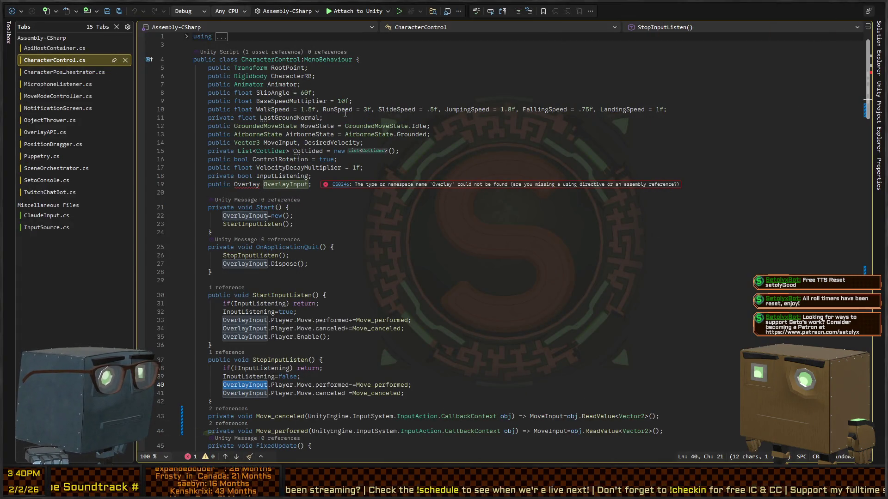
Try a quick-fix using directive for the unresolved Overlay type, then undo it
{"action": "key", "text": "ctrl+shift+b"}
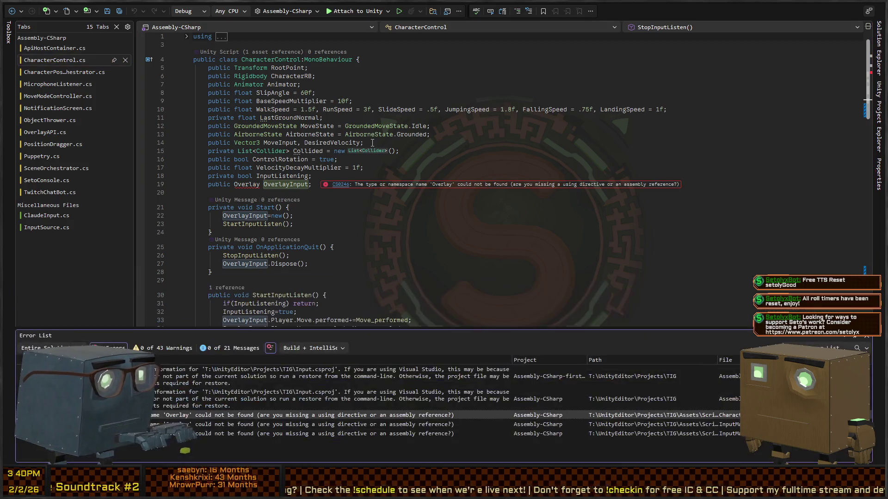
{"action": "left_click", "coordinate": [249, 185]}
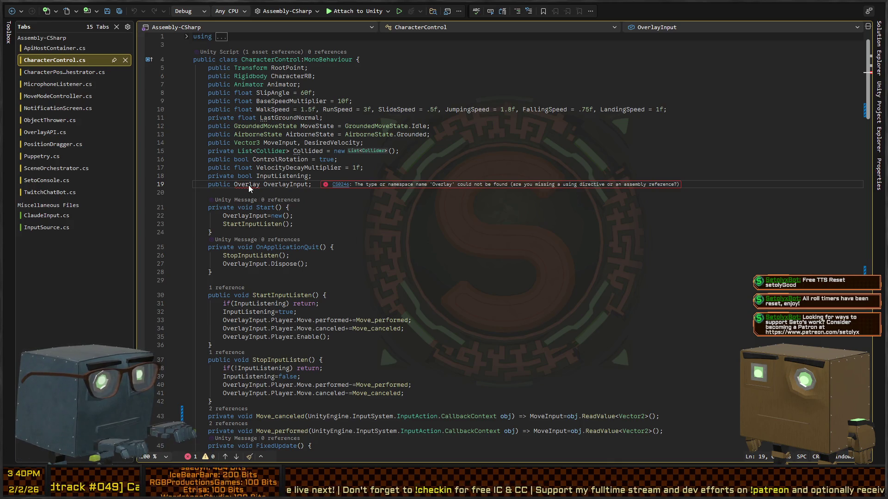
{"action": "key", "text": "alt+Return"}
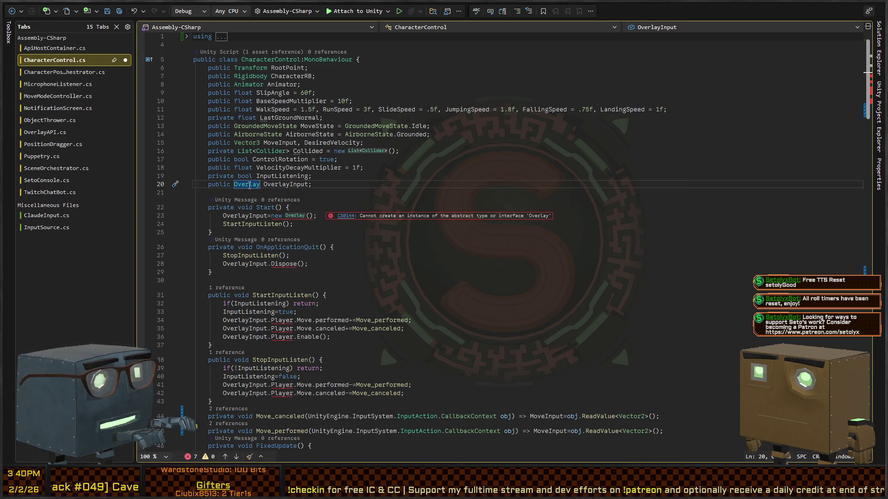
{"action": "key", "text": "ctrl+z"}
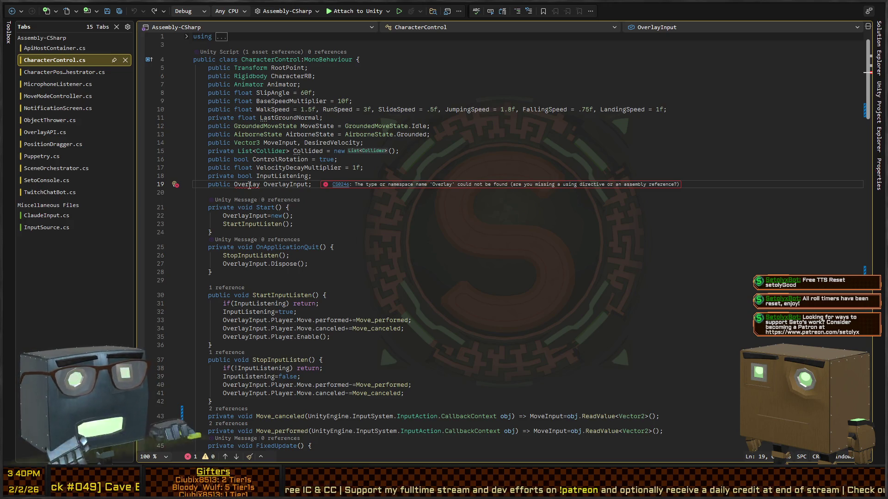
{"action": "key", "text": "alt+Tab"}
Set the generated class name to OverlayInputClass and change line 19's field type to match
{"action": "left_click", "coordinate": [242, 152]}
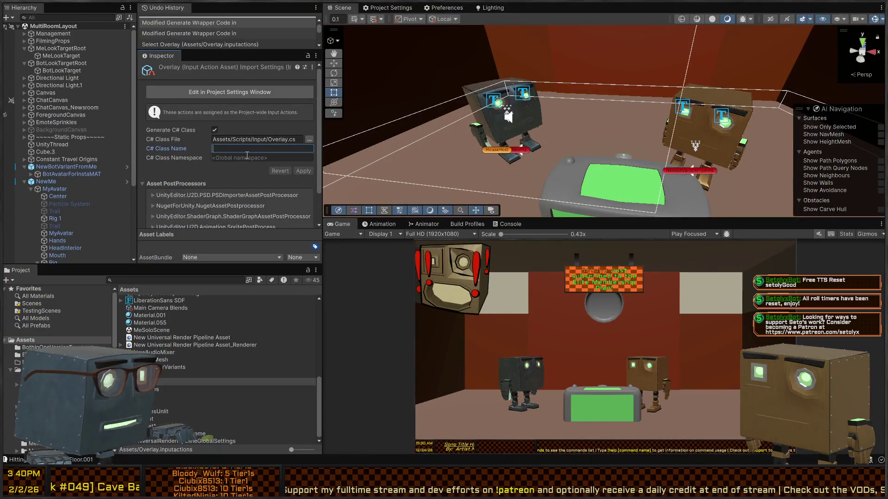
{"action": "type", "text": "OverlayInputClass"}
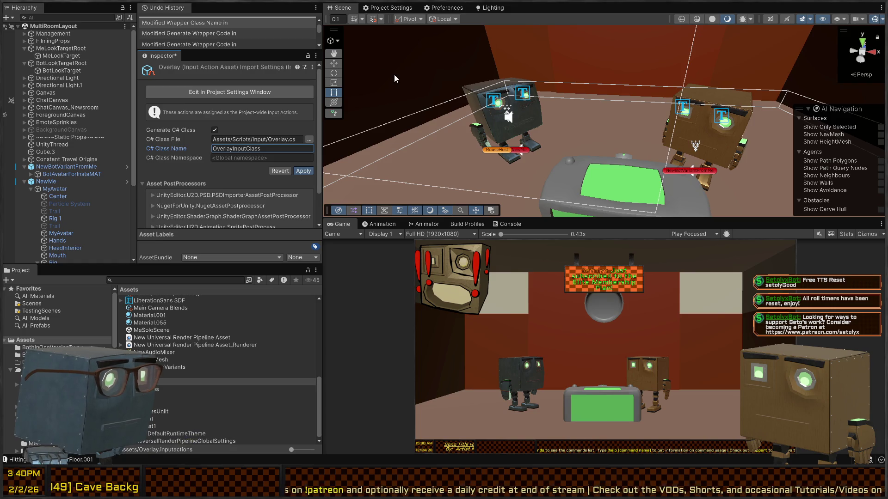
{"action": "key", "text": "Return"}
{"action": "double_click", "coordinate": [250, 459]}
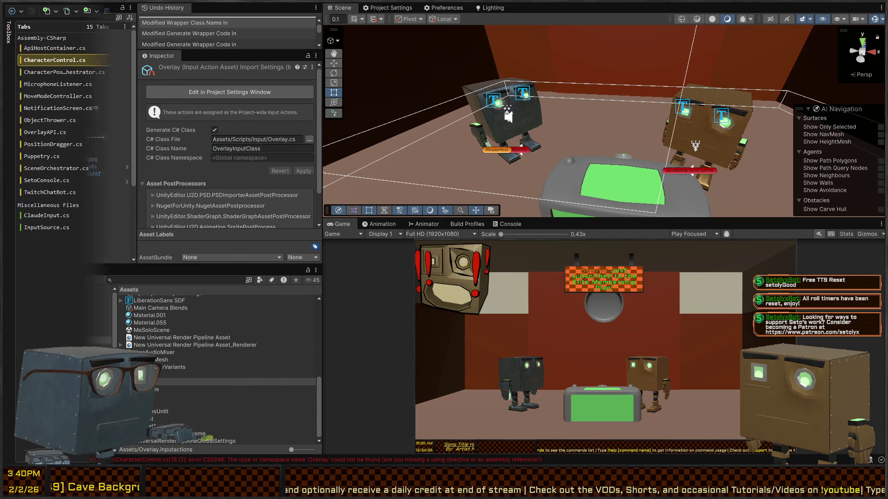
{"action": "type", "text": "InputClass OverlayInput;"}
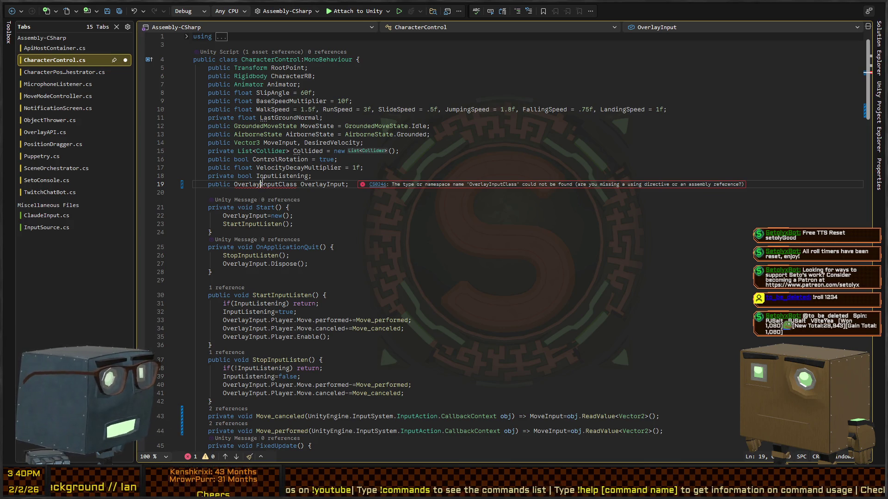
Return to the Unity Editor showing the Overlay asset's import settings
{"action": "key", "text": "alt+Tab"}
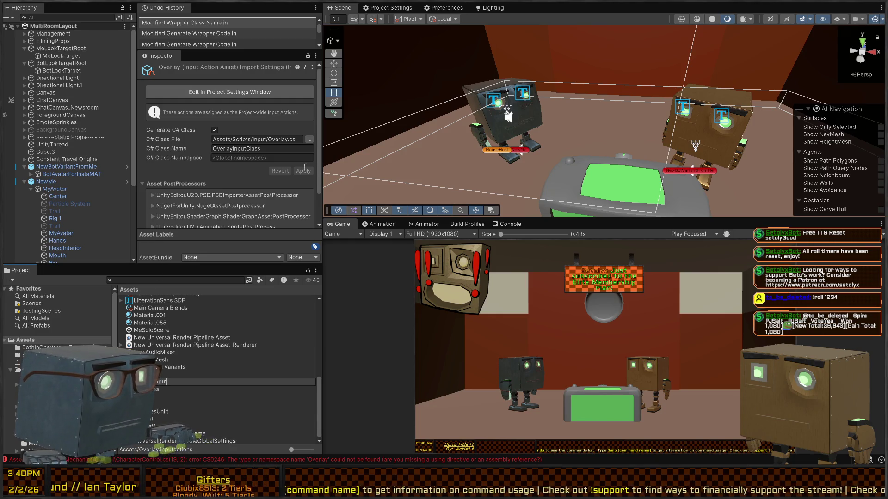
Rename the actions asset to OverlayInput and apply an empty class name so it defaults
{"action": "left_click", "coordinate": [270, 149]}
{"action": "key", "text": "BackSpace"}
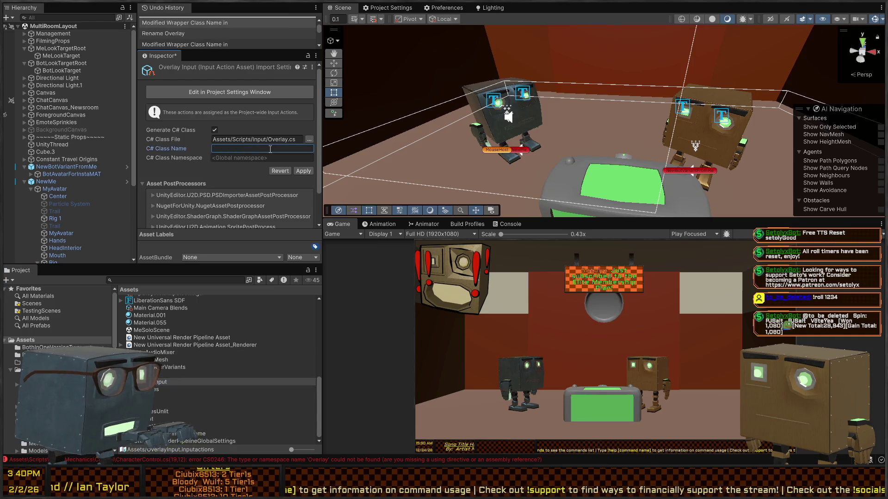
{"action": "left_click", "coordinate": [308, 171]}
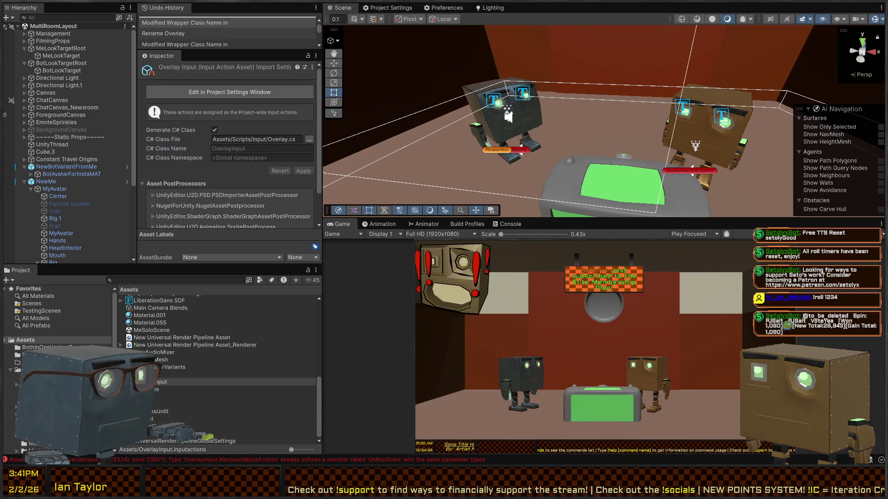
{"action": "key", "text": "alt+Tab"}
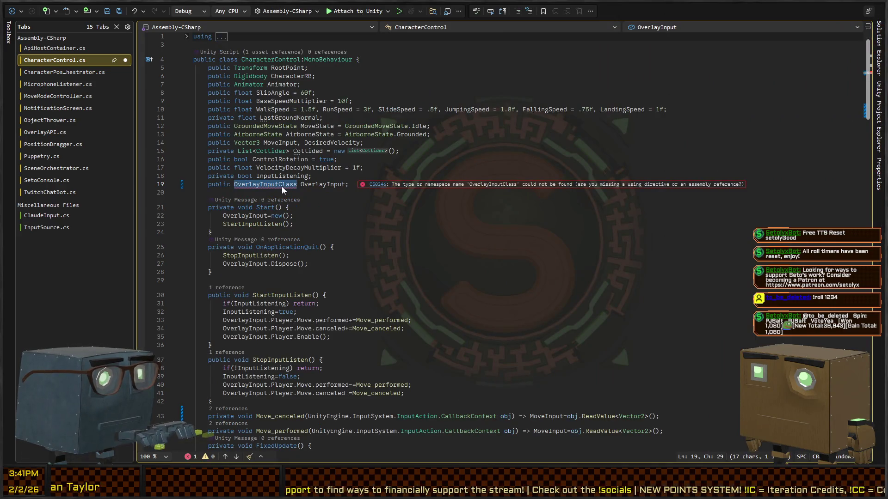
Change line 19's field type from OverlayInputClass to OverlayInput
{"action": "key", "text": "Right"}
{"action": "key", "text": "BackSpace"}
{"action": "key", "text": "BackSpace"}
{"action": "key", "text": "BackSpace"}
{"action": "type", "text": "nput"}
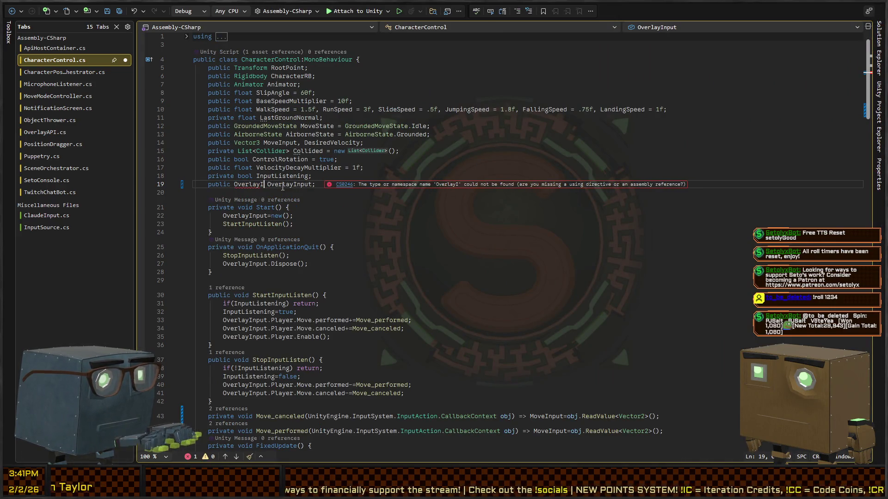
{"action": "left_click", "coordinate": [335, 160]}
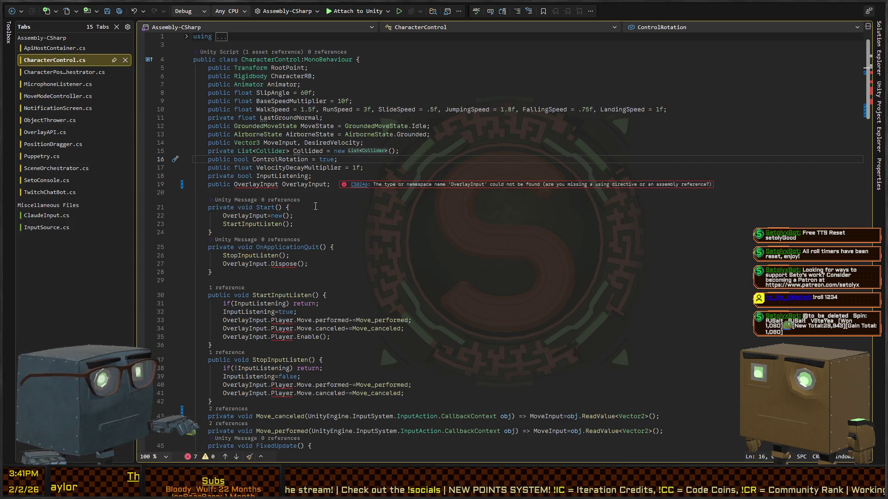
{"action": "key", "text": "alt+Tab"}
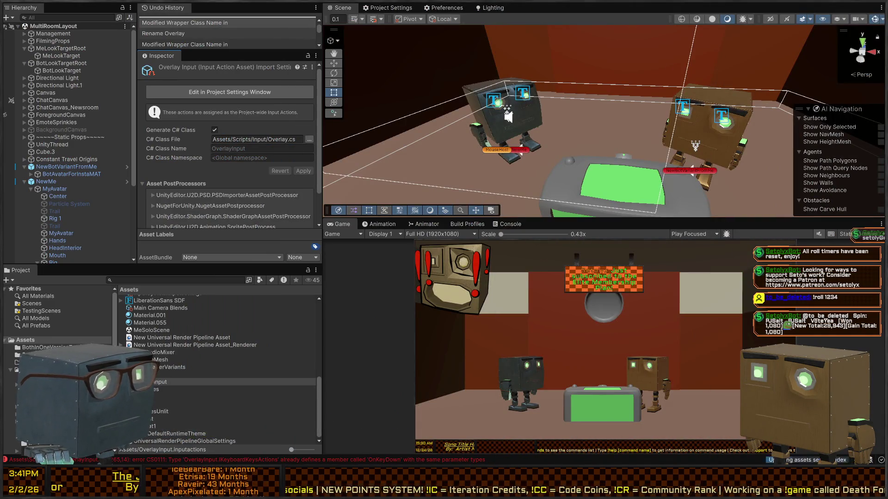
Drop the Input/ folder so the C# Class File becomes Assets/Scripts/Overlay.cs, and apply it
{"action": "scroll", "coordinate": [58, 320], "scroll_direction": "down", "scroll_amount": 3}
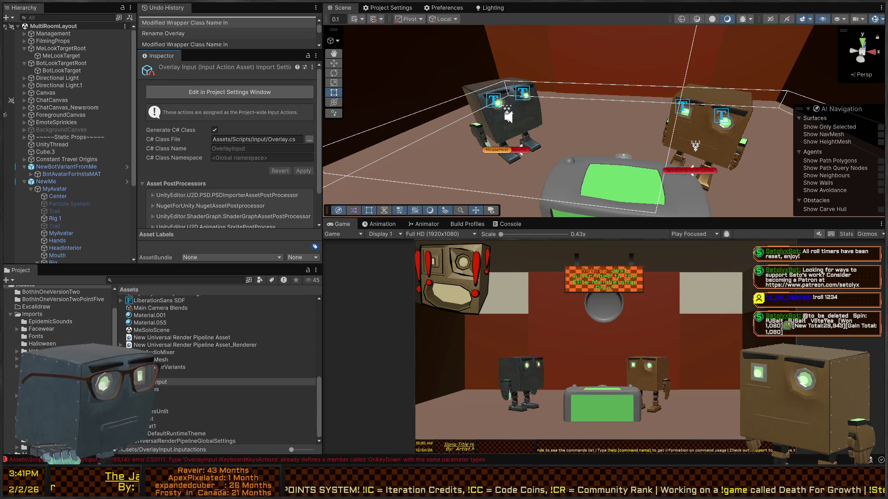
{"action": "scroll", "coordinate": [217, 370], "scroll_direction": "up", "scroll_amount": 5}
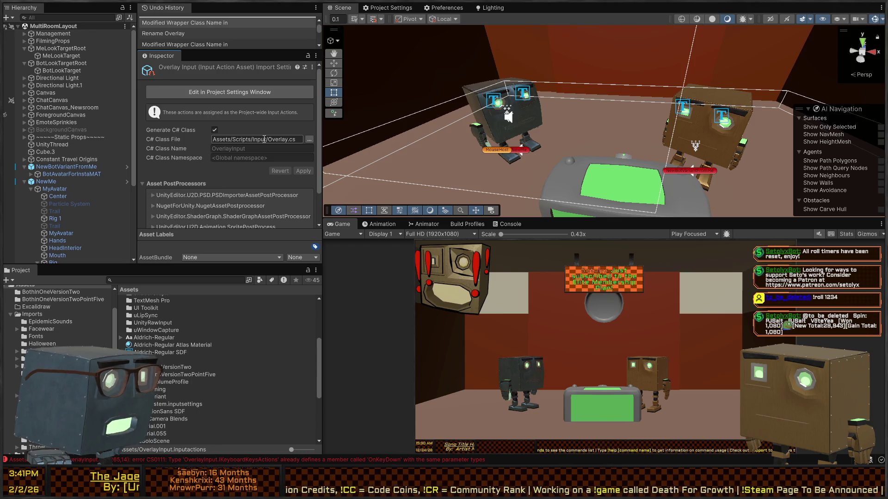
{"action": "left_click", "coordinate": [264, 140]}
{"action": "key", "text": "End"}
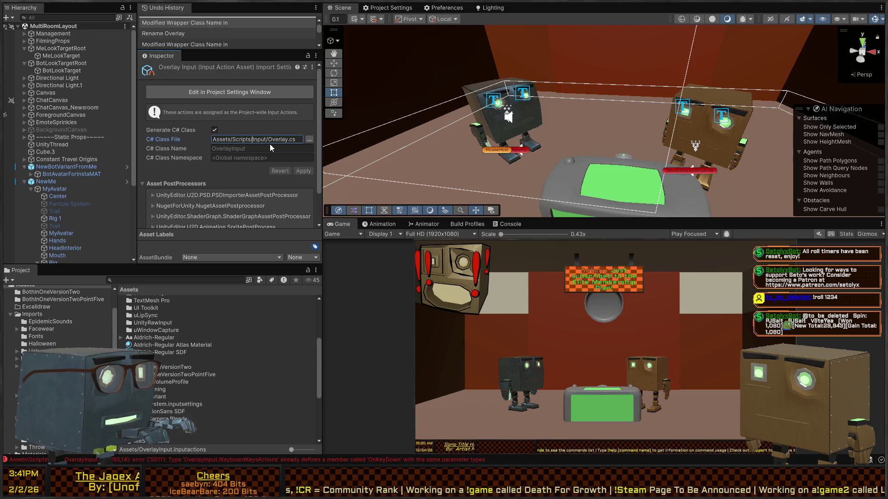
{"action": "key", "text": "Delete"}
{"action": "key", "text": "Delete"}
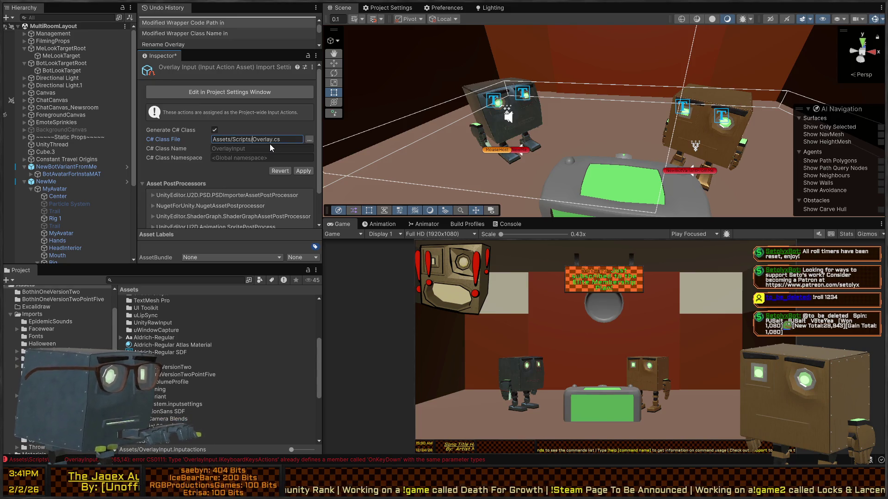
{"action": "left_click", "coordinate": [296, 171]}
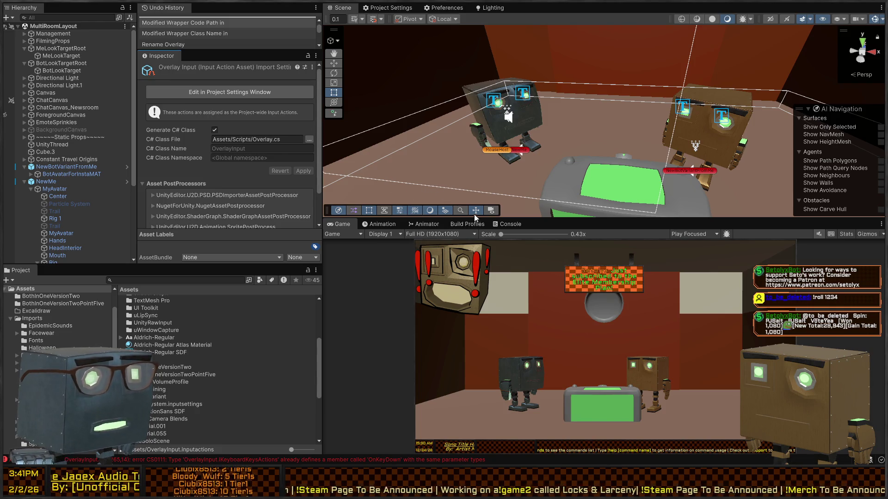
{"action": "key", "text": "alt+Tab"}
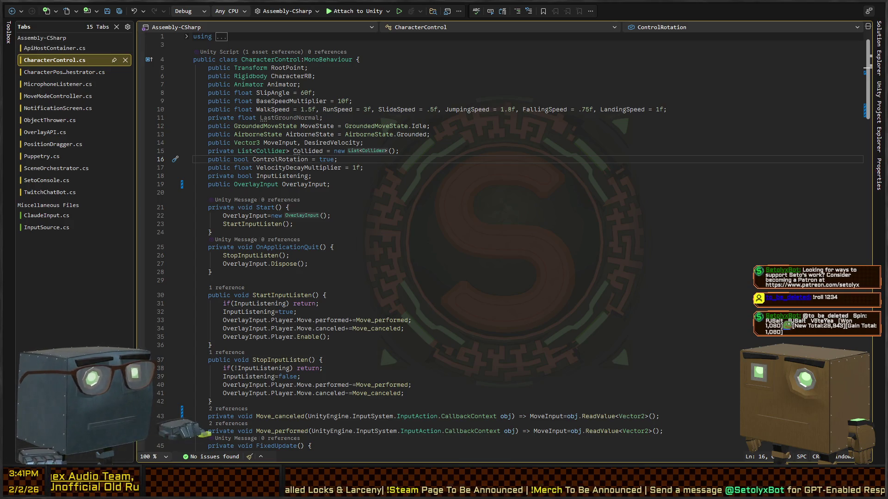
Build the solution in Rider and check the Output log for remaining errors
{"action": "key", "text": "alt+Tab"}
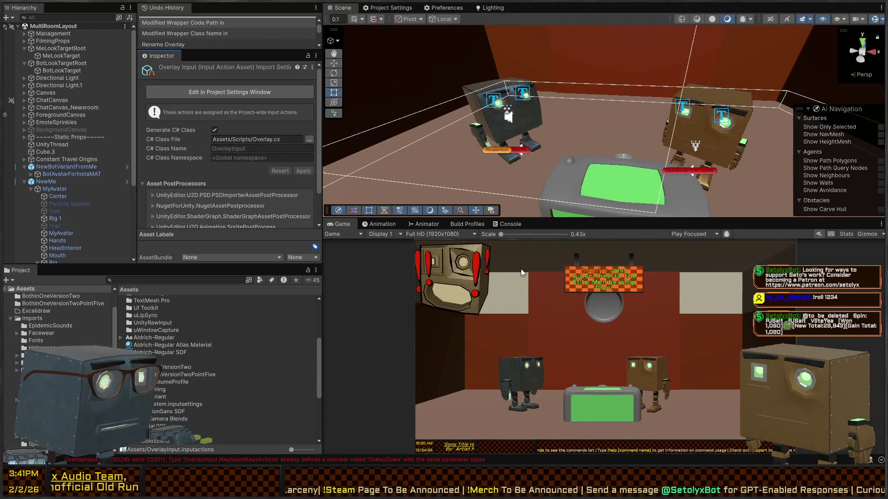
{"action": "key", "text": "alt+Tab"}
{"action": "key", "text": "ctrl+shift+b"}
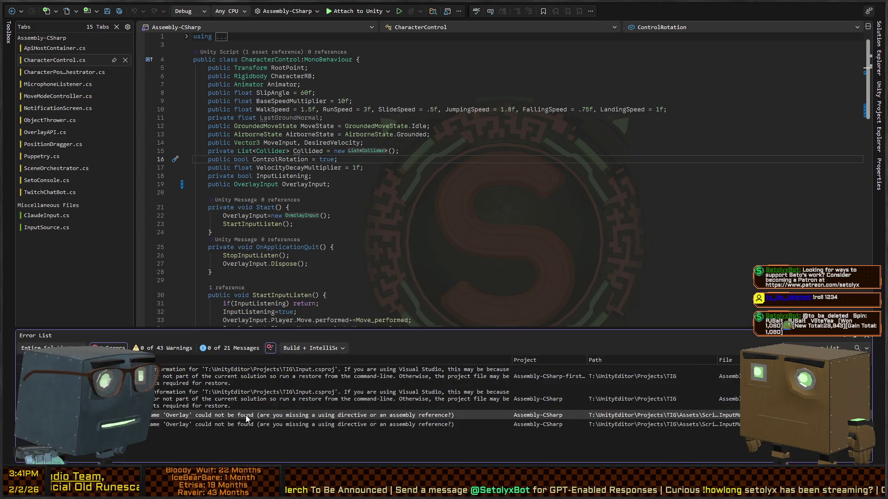
Change both Overlay type declarations in InputManager.cs to OverlayInput
{"action": "double_click", "coordinate": [246, 418]}
{"action": "key", "text": "ctrl+shift+Right"}
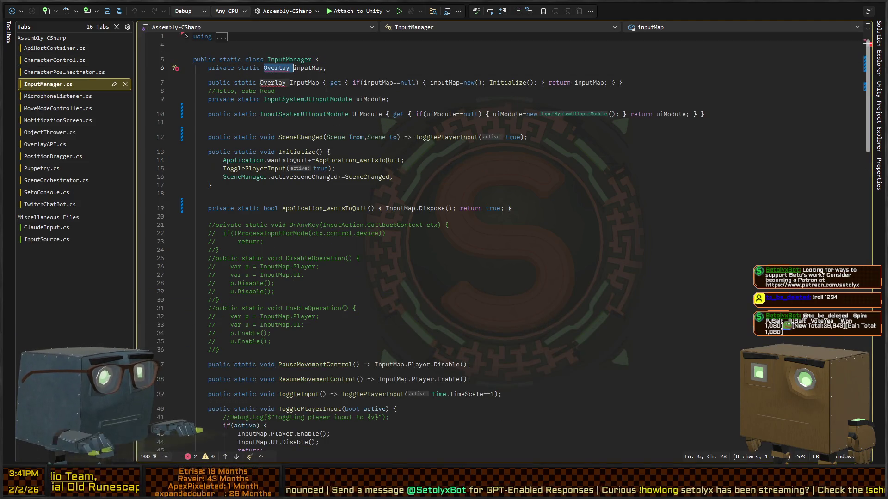
{"action": "type", "text": "Input"}
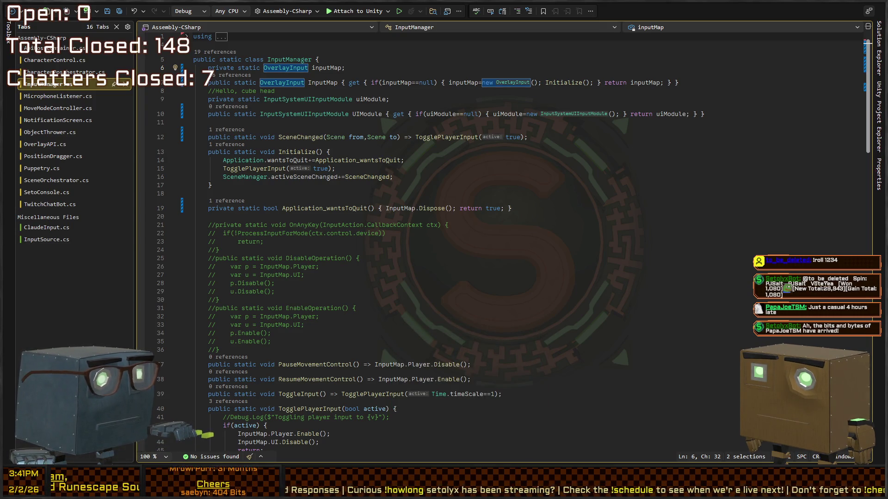
Let Unity recompile, then rebuild the solution in Rider
{"action": "key", "text": "alt+Tab"}
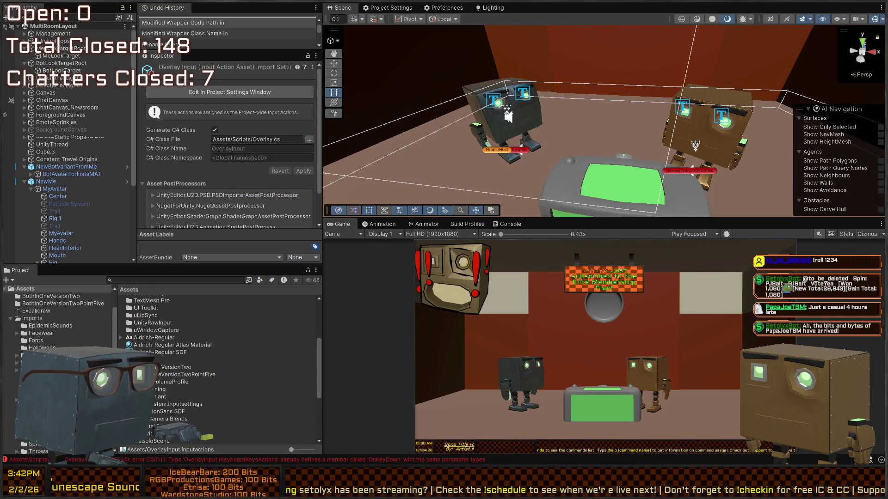
{"action": "key", "text": "alt+Tab"}
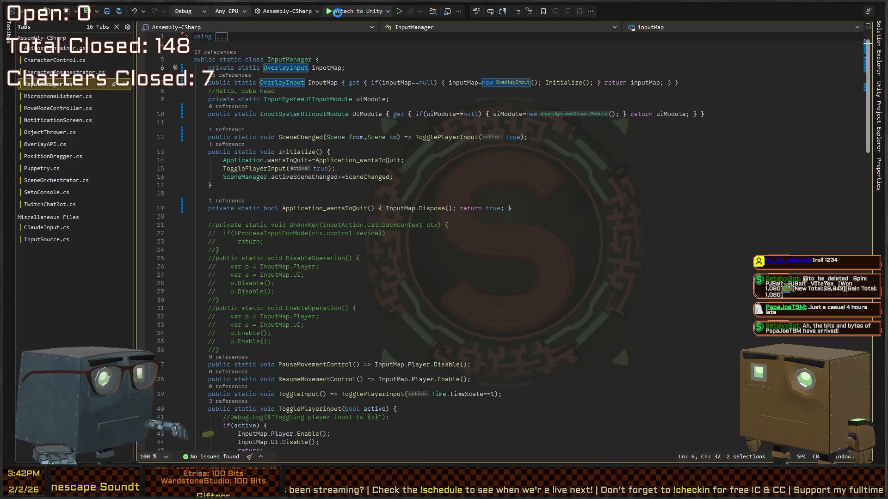
{"action": "key", "text": "ctrl+shift+b"}
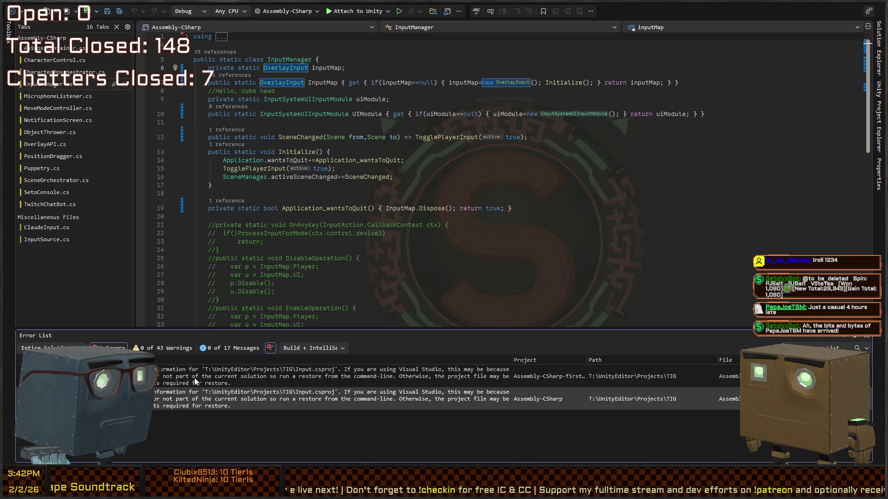
Delete the Input.csproj ProjectReference line from Assembly-CSharp.csproj and save
{"action": "double_click", "coordinate": [329, 374]}
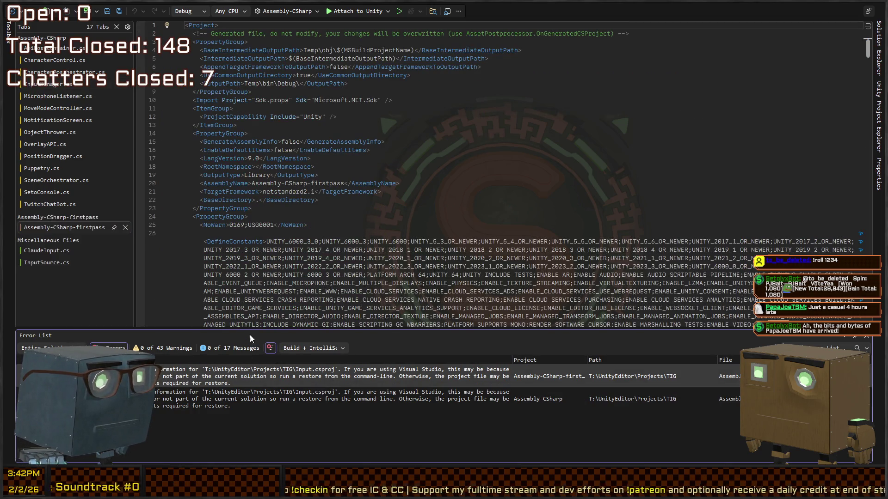
{"action": "scroll", "coordinate": [456, 242], "scroll_direction": "down", "scroll_amount": 15}
{"action": "scroll", "coordinate": [457, 242], "scroll_direction": "down", "scroll_amount": 4}
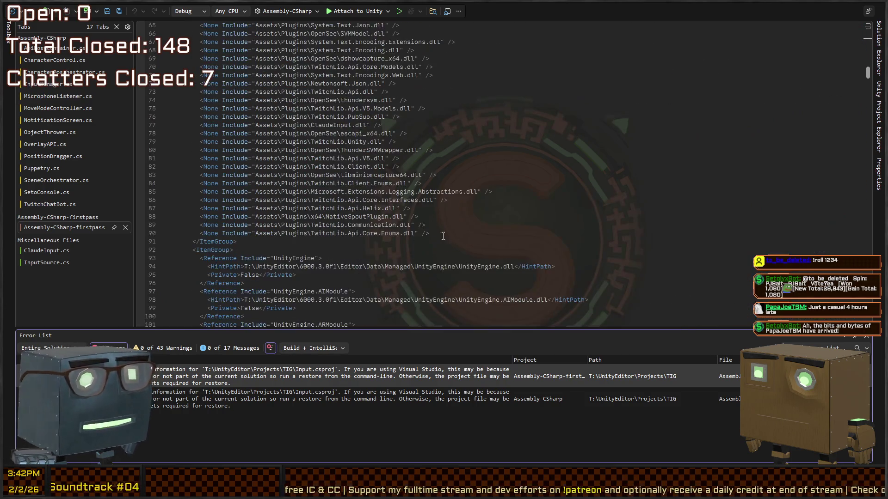
{"action": "left_click", "coordinate": [530, 200]}
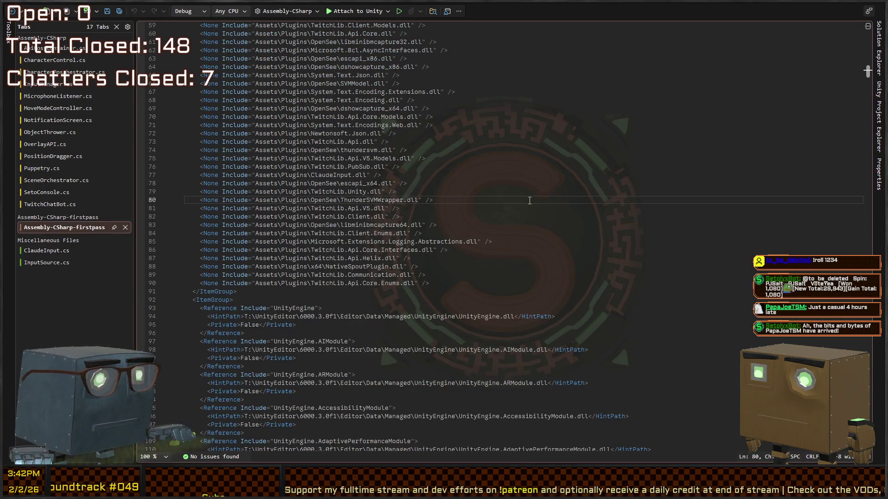
{"action": "key", "text": "ctrl+f"}
{"action": "type", "text": "input.cspor"}
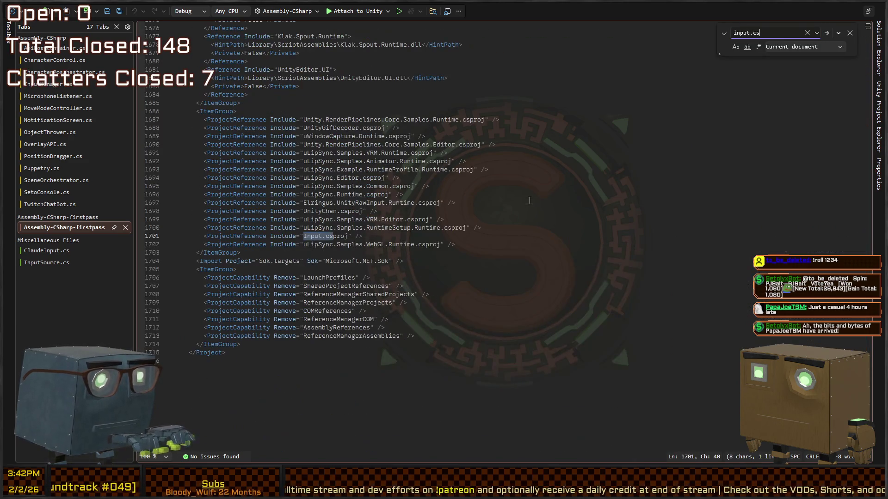
{"action": "left_click", "coordinate": [390, 236]}
{"action": "key", "text": "shift+Home"}
{"action": "key", "text": "shift+Home"}
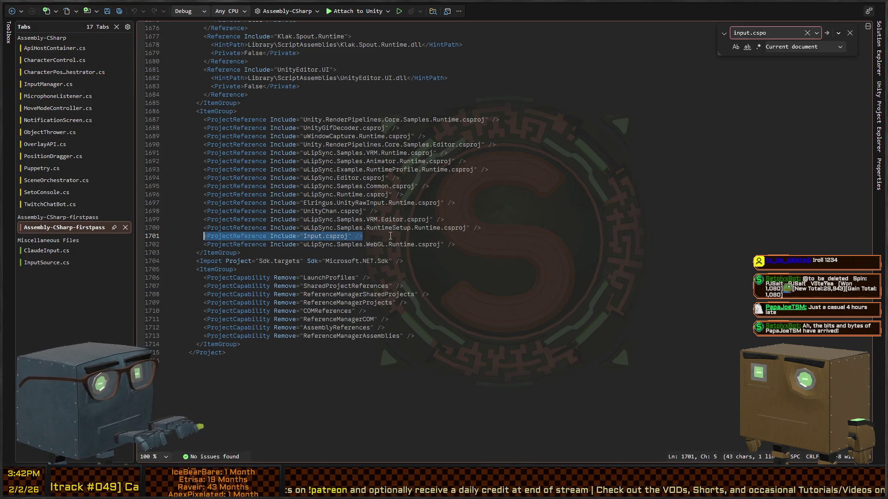
{"action": "key", "text": "BackSpace"}
{"action": "key", "text": "BackSpace"}
{"action": "key", "text": "ctrl+s"}
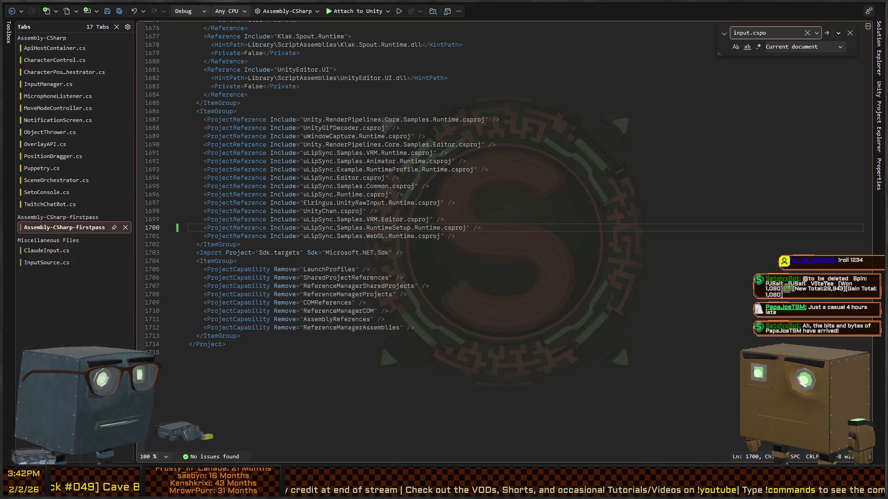
Let Unity pick up the change and rebuild the solution
{"action": "key", "text": "alt+Tab"}
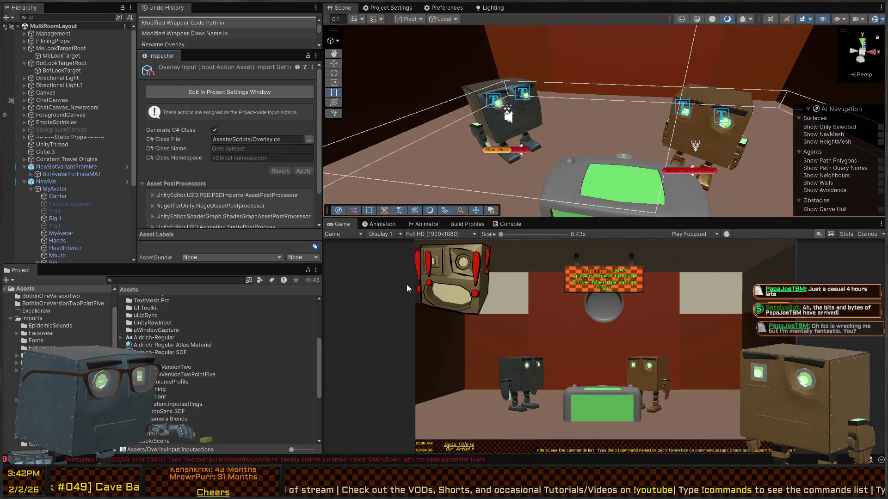
{"action": "key", "text": "alt+Tab"}
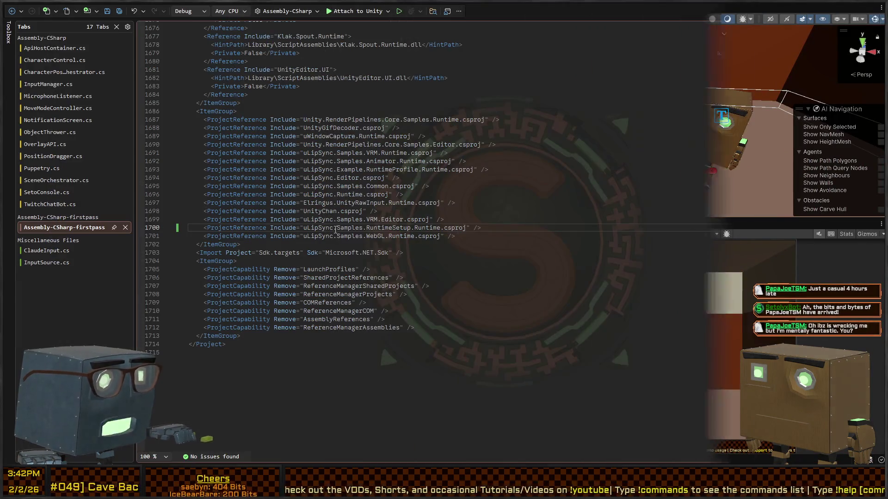
{"action": "key", "text": "ctrl+shift+b"}
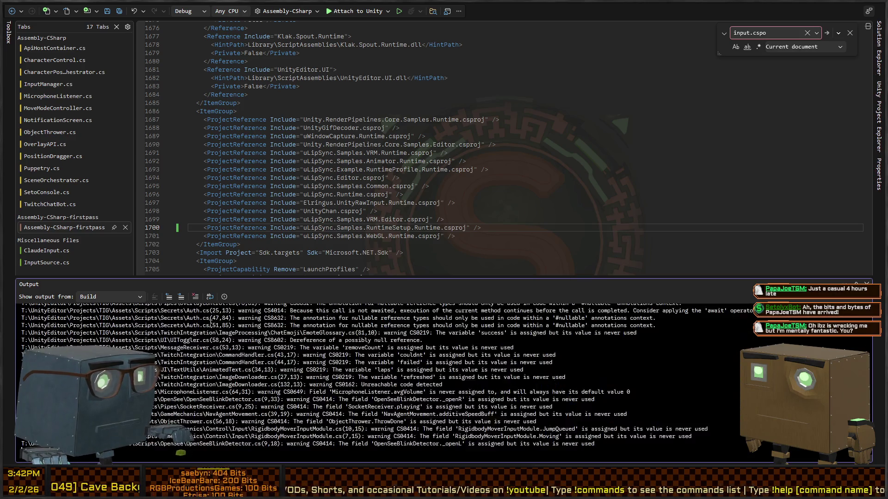
Remove the Input.csproj reference from the other project file named in the restore error
{"action": "double_click", "coordinate": [221, 373]}
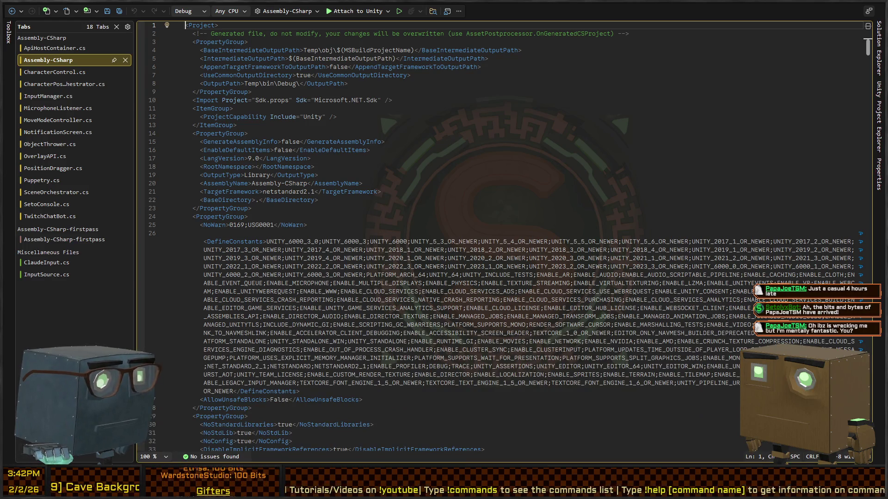
{"action": "key", "text": "ctrl+alt+o"}
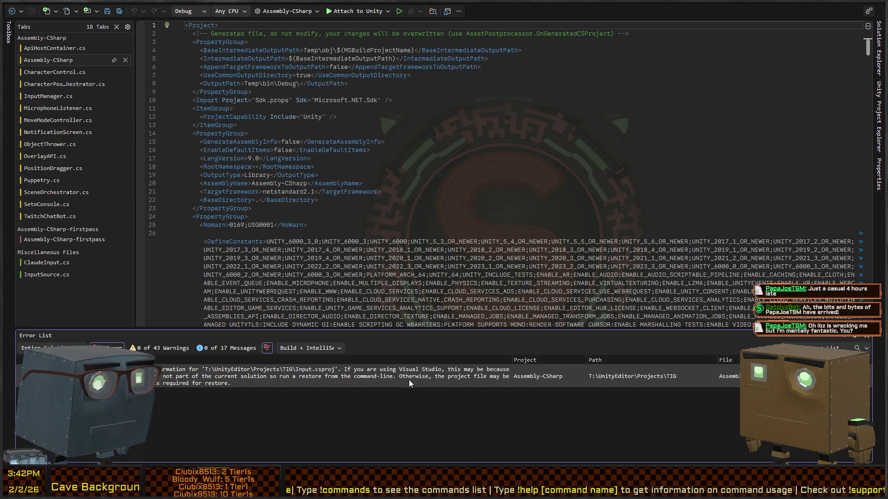
{"action": "double_click", "coordinate": [407, 250]}
{"action": "key", "text": "ctrl+f"}
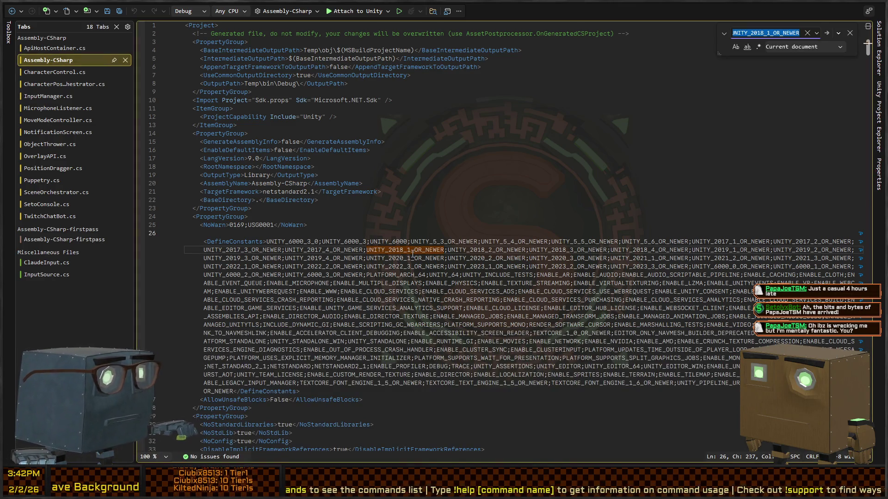
{"action": "type", "text": "input.csprog"}
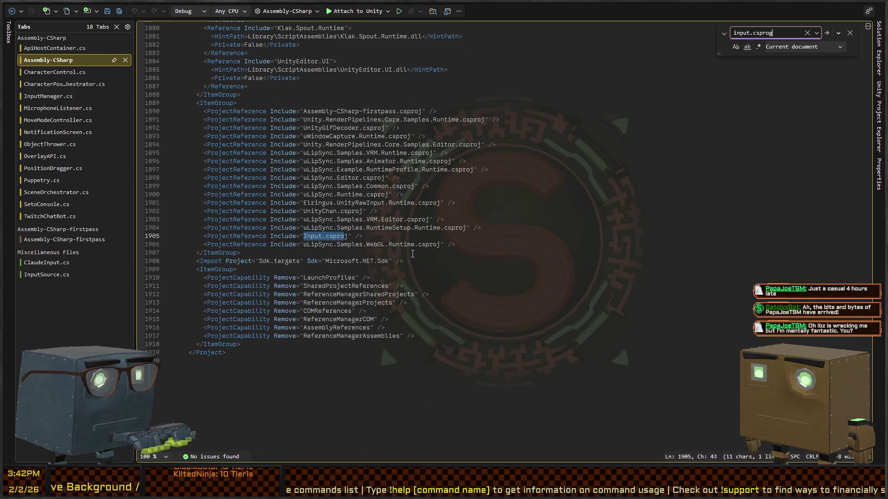
{"action": "key", "text": "Escape"}
{"action": "key", "text": "End"}
{"action": "key", "text": "shift+Up"}
{"action": "key", "text": "BackSpace"}
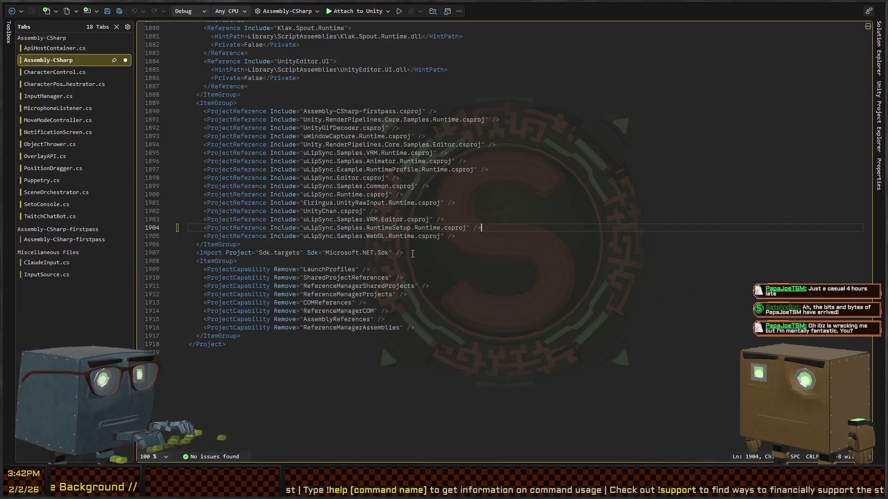
Rebuild the solution and attach Rider's debugger to Unity
{"action": "key", "text": "alt+Tab"}
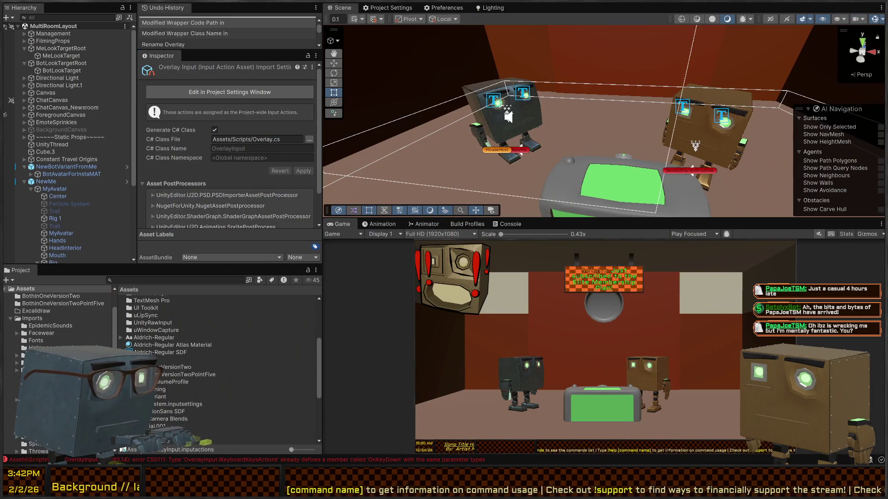
{"action": "key", "text": "alt+Tab"}
{"action": "key", "text": "ctrl+shift+b"}
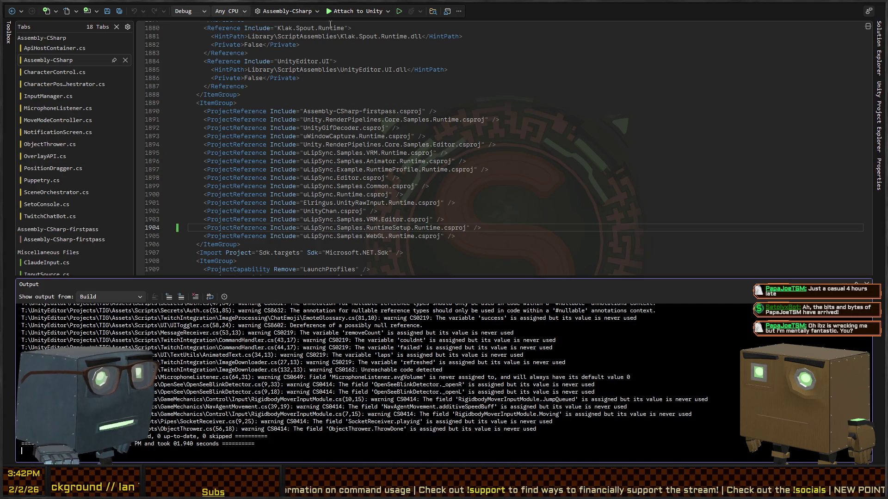
{"action": "left_click", "coordinate": [329, 8]}
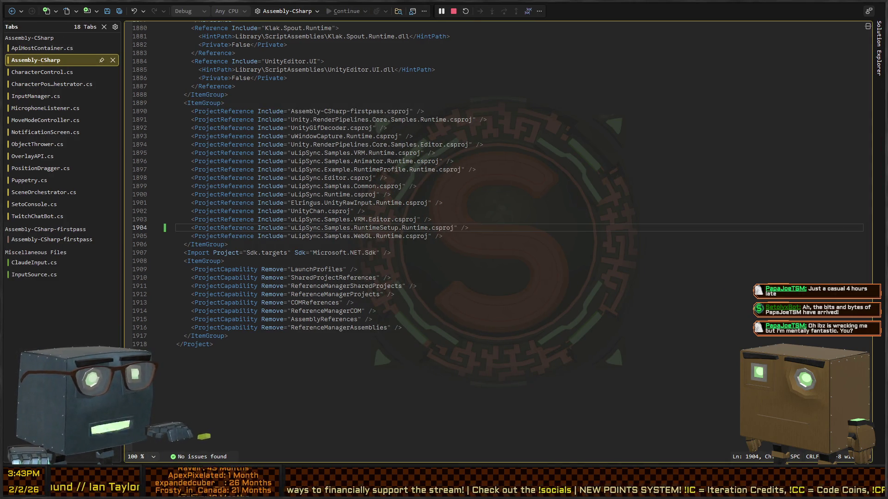
Try play mode in Unity and inspect the OverlayInput.cs CS0102 duplicate-definition error in the Console
{"action": "key", "text": "alt+Tab"}
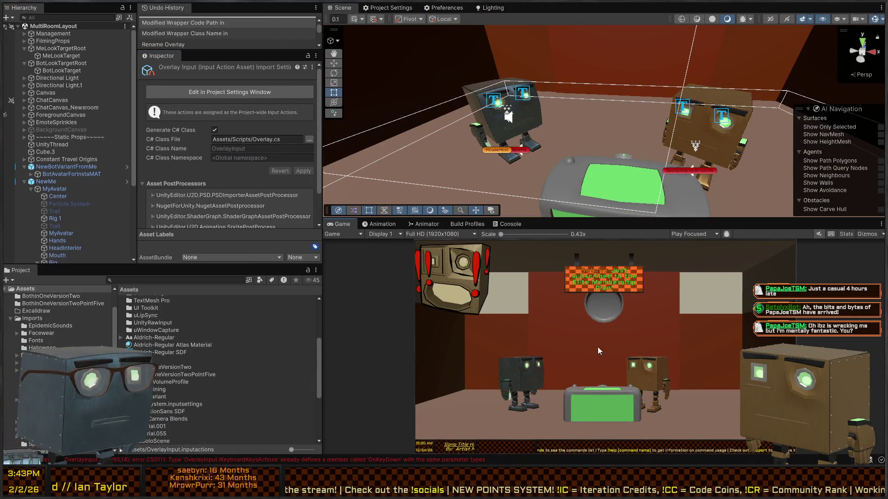
{"action": "key", "text": "ctrl+p"}
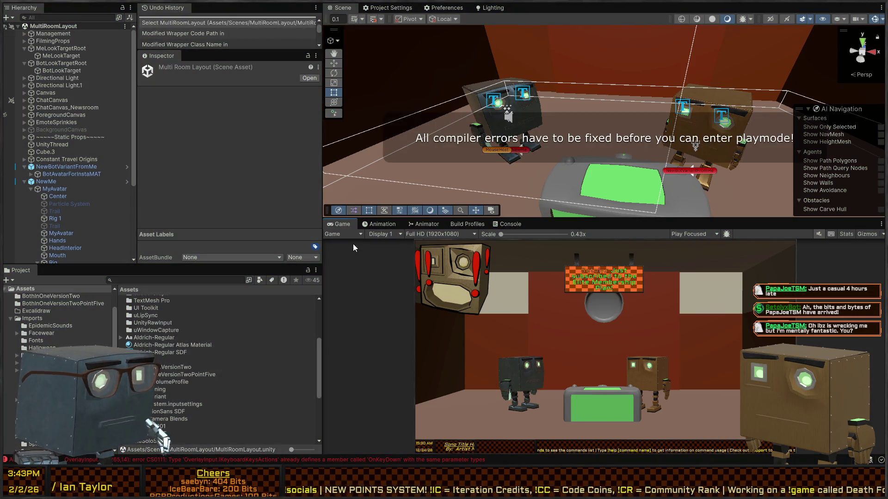
{"action": "left_click", "coordinate": [505, 226]}
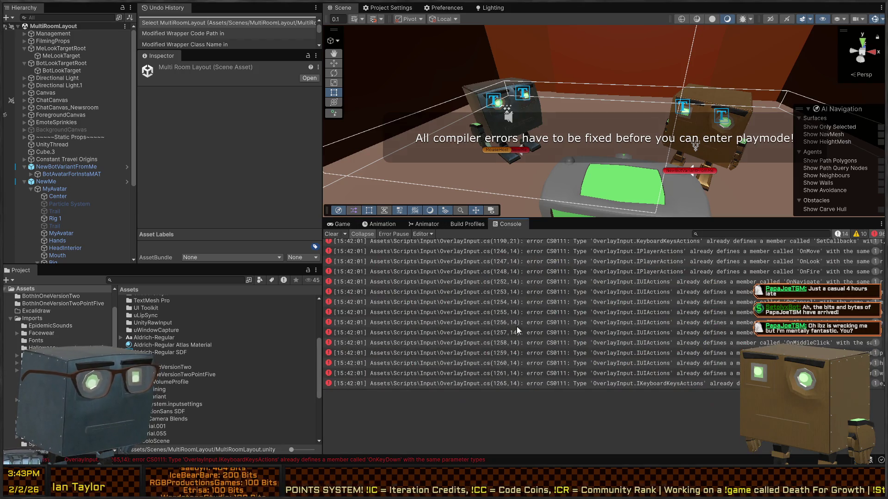
{"action": "scroll", "coordinate": [580, 287], "scroll_direction": "up", "scroll_amount": 10}
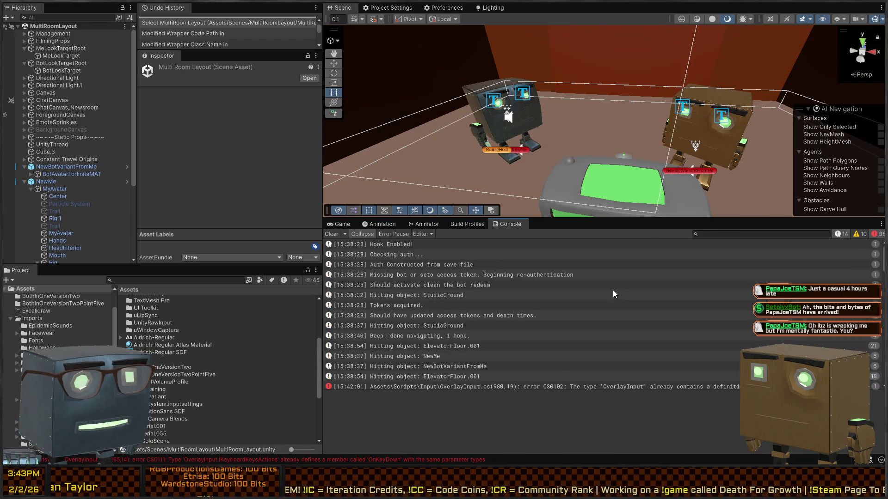
{"action": "scroll", "coordinate": [546, 296], "scroll_direction": "up", "scroll_amount": 3}
{"action": "left_click", "coordinate": [619, 303]}
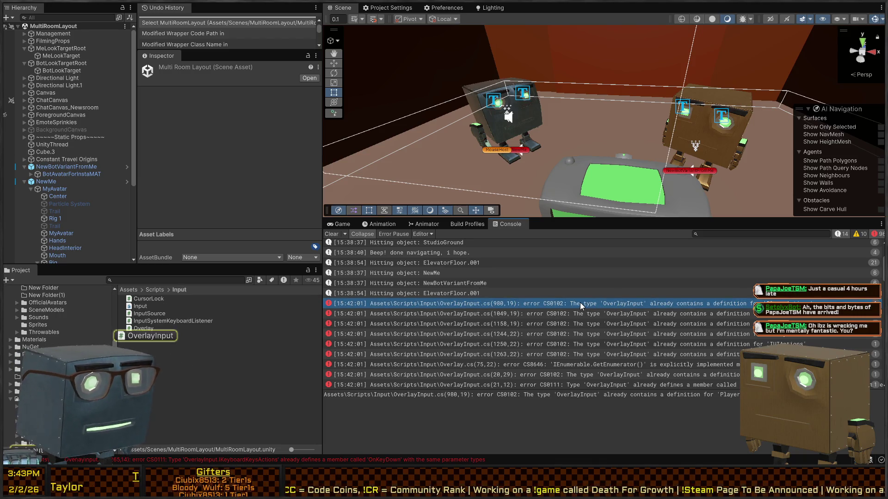
{"action": "key", "text": "alt+Tab"}
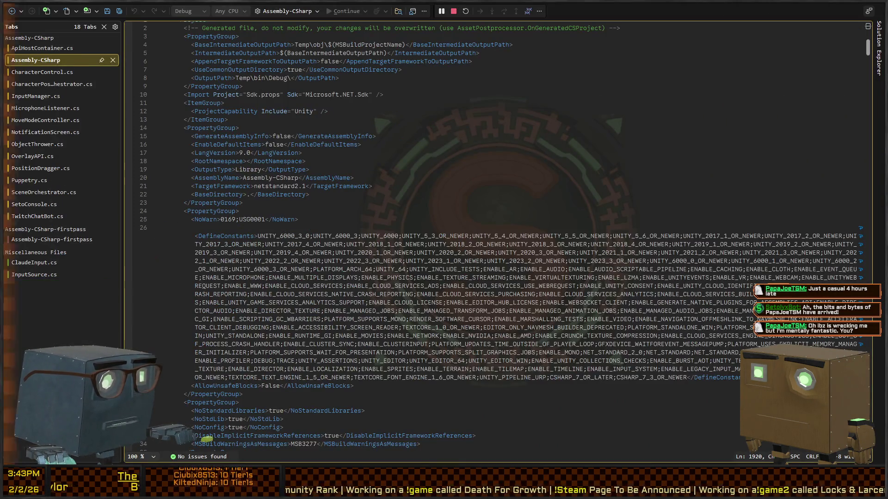
Turn the Scene view toward the back wall and run the scene in play mode
{"action": "key", "text": "alt+Tab"}
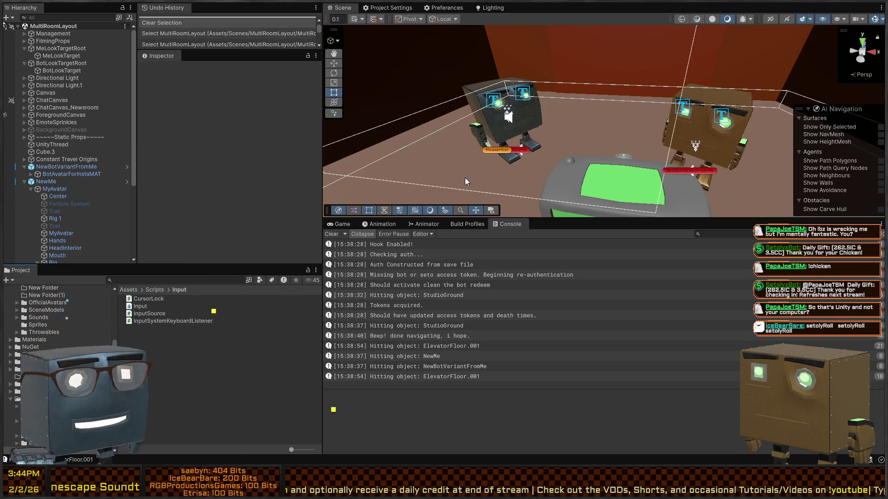
{"action": "mouse_move", "coordinate": [523, 160]}
{"action": "left_mouse_down"}
{"action": "mouse_move", "coordinate": [580, 92]}
{"action": "mouse_move", "coordinate": [578, 124]}
{"action": "mouse_move", "coordinate": [514, 160]}
{"action": "left_mouse_up"}
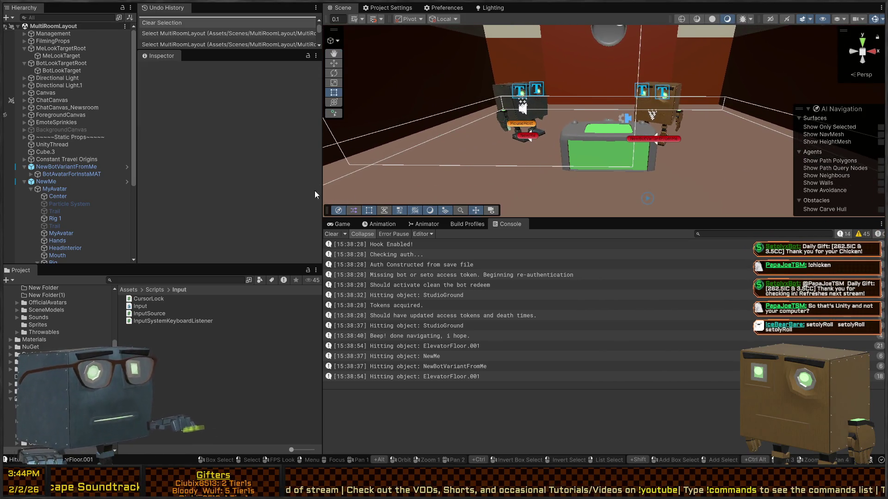
{"action": "key", "text": "ctrl+p"}
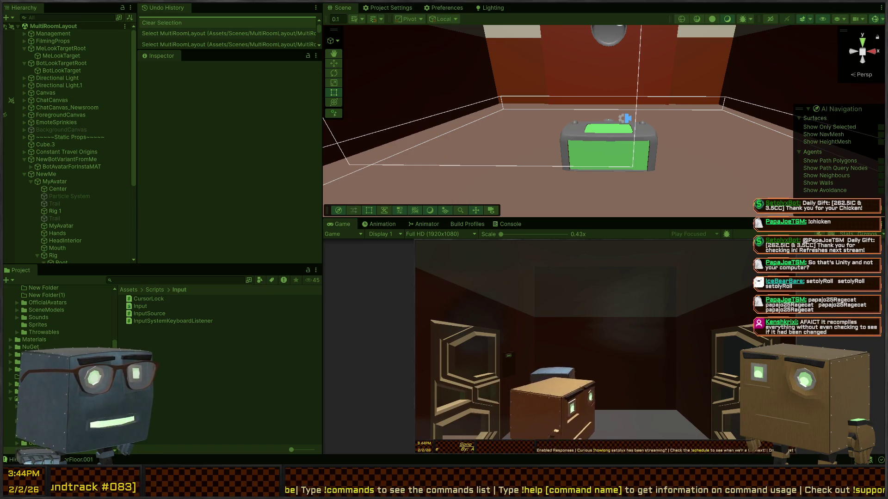
{"action": "key", "text": "alt+Tab"}
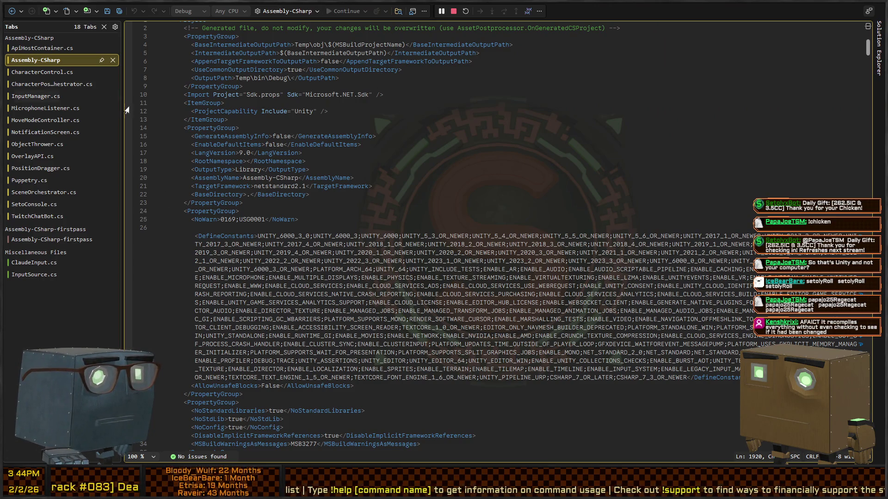
Close both .csproj tabs and go to SceneOrchestrator.cs to hit the line-61 CycleCamera breakpoint
{"action": "left_click", "coordinate": [63, 239]}
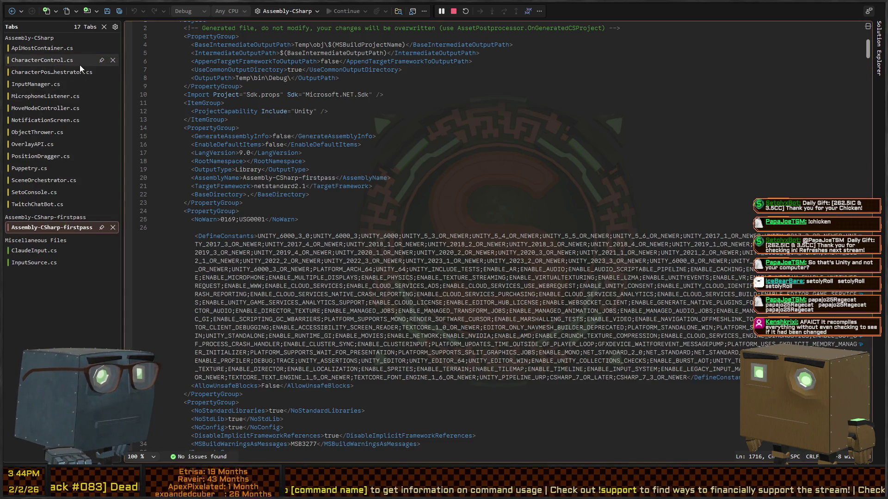
{"action": "middle_click", "coordinate": [71, 227]}
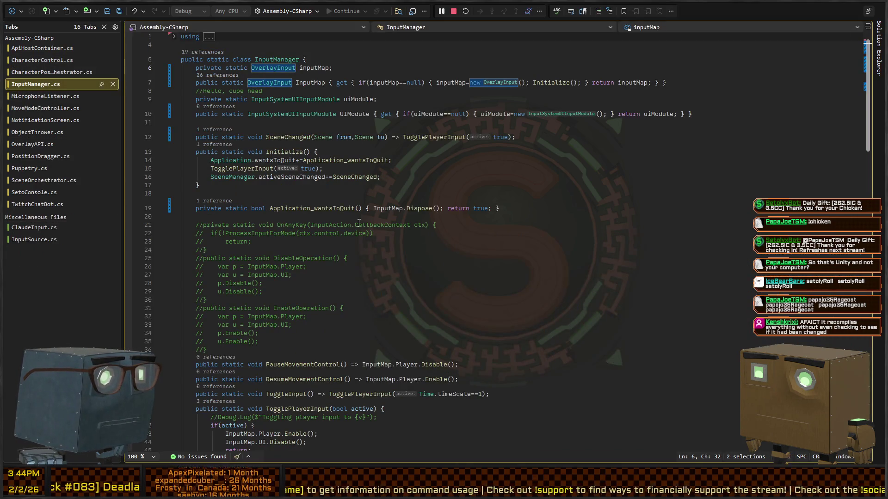
{"action": "key", "text": "ctrl+minus"}
{"action": "key", "text": "ctrl+minus"}
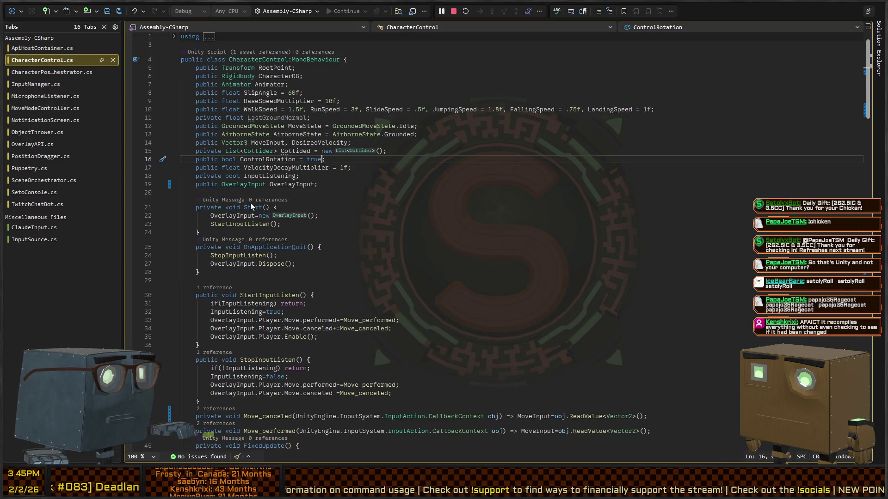
{"action": "key", "text": "ctrl+minus"}
{"action": "key", "text": "ctrl+minus"}
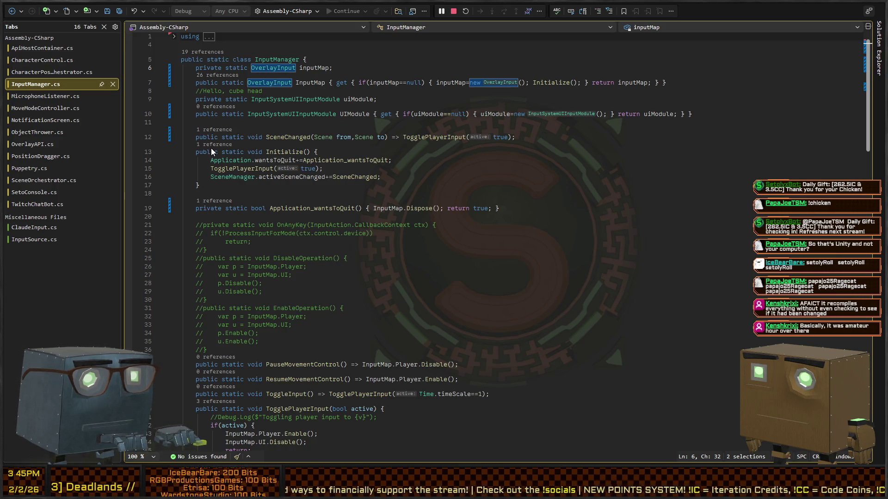
{"action": "key", "text": "ctrl+Tab"}
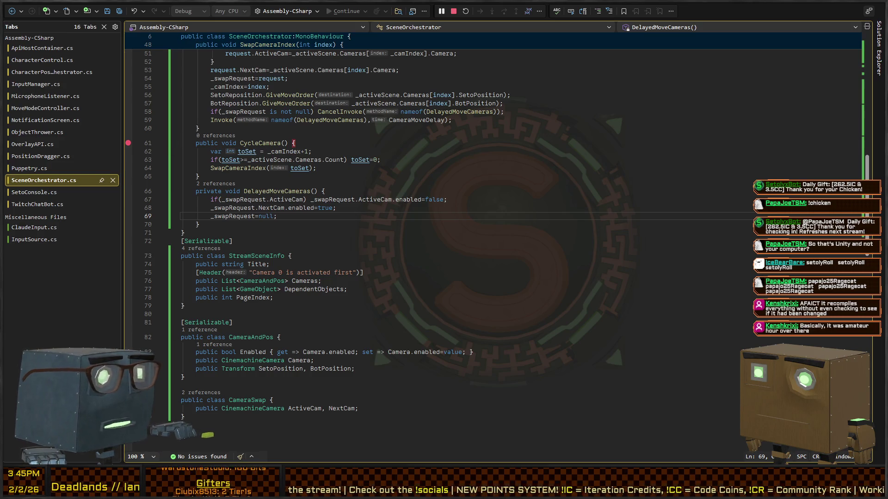
{"action": "key", "text": "alt+Tab"}
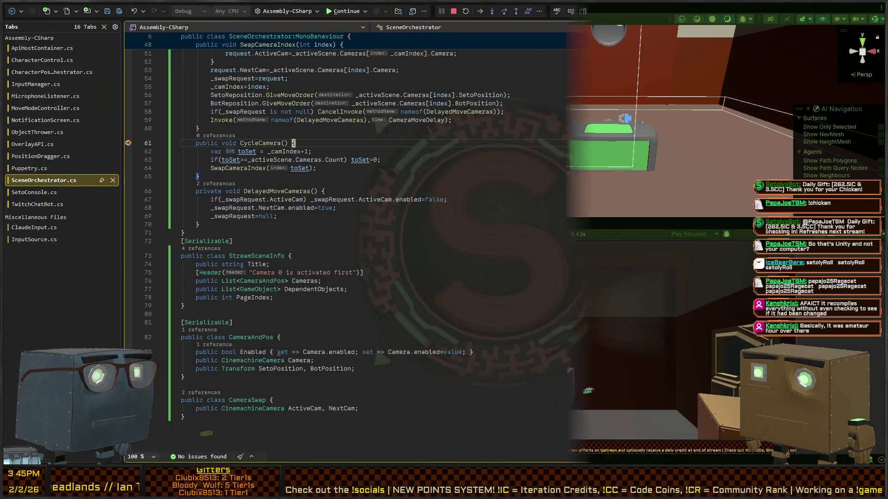
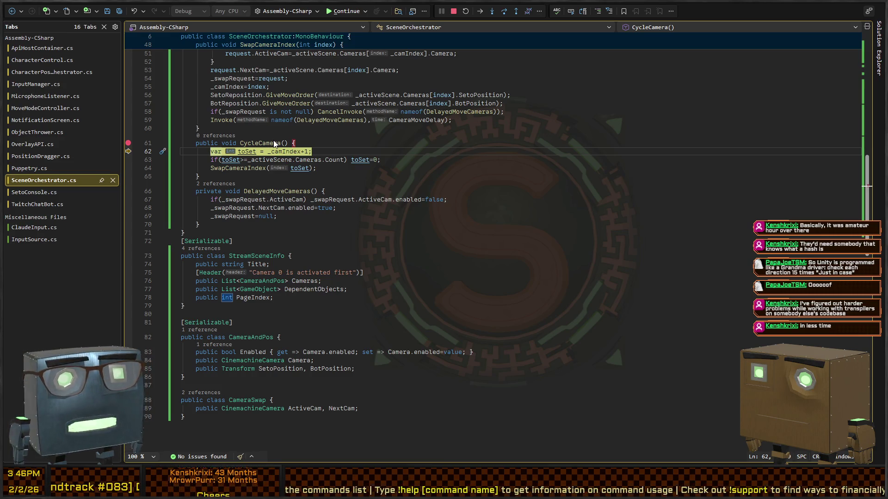
Step twice through CycleCamera, remove the line 61 breakpoint, and resume the game
{"action": "key", "text": "F10"}
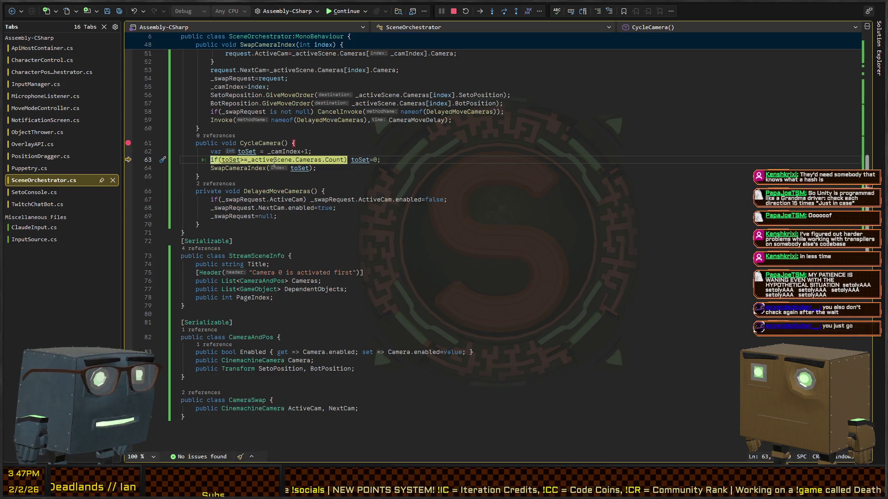
{"action": "key", "text": "F10"}
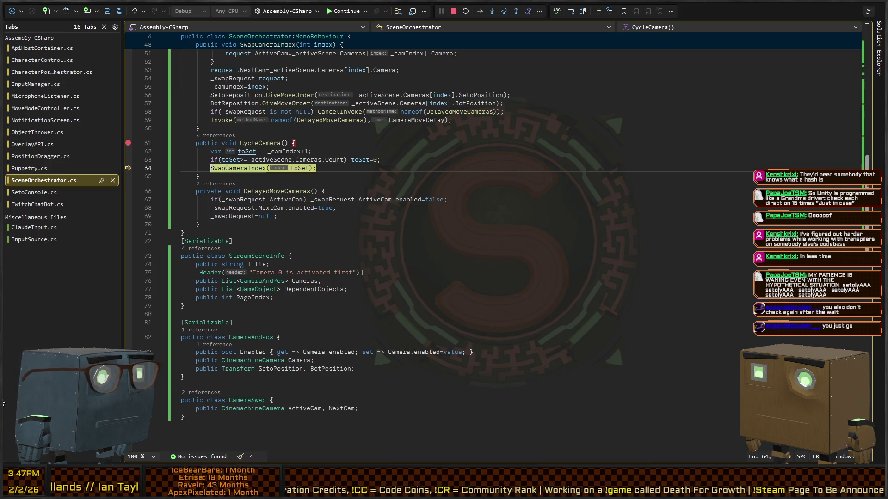
{"action": "left_click", "coordinate": [128, 143]}
{"action": "left_click", "coordinate": [292, 142]}
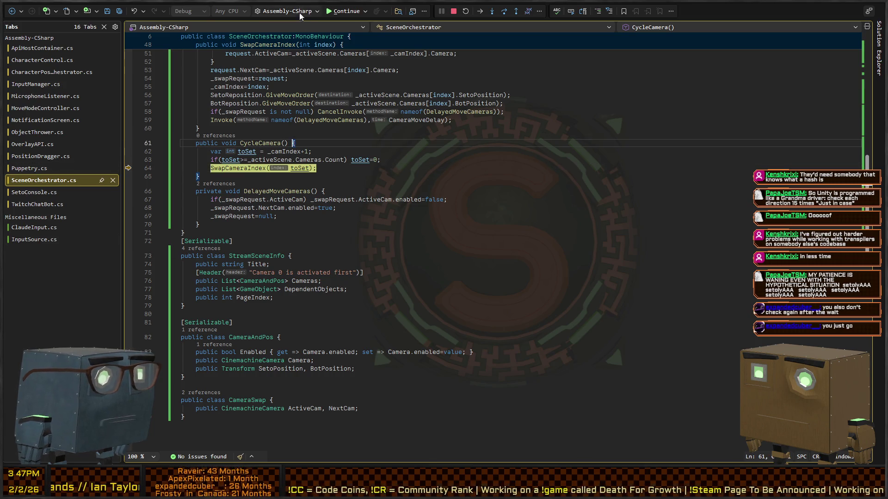
{"action": "left_click", "coordinate": [342, 10]}
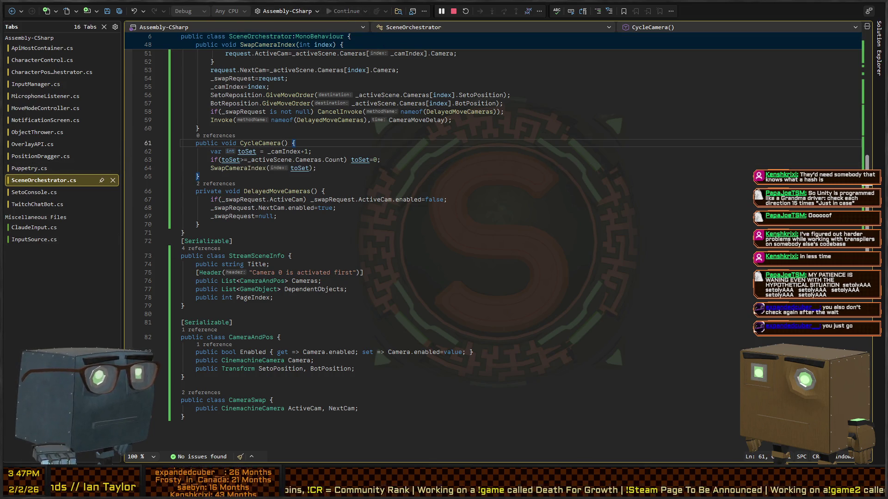
Show the Console log messages in Unity, then go back to Visual Studio
{"action": "key", "text": "alt+Tab"}
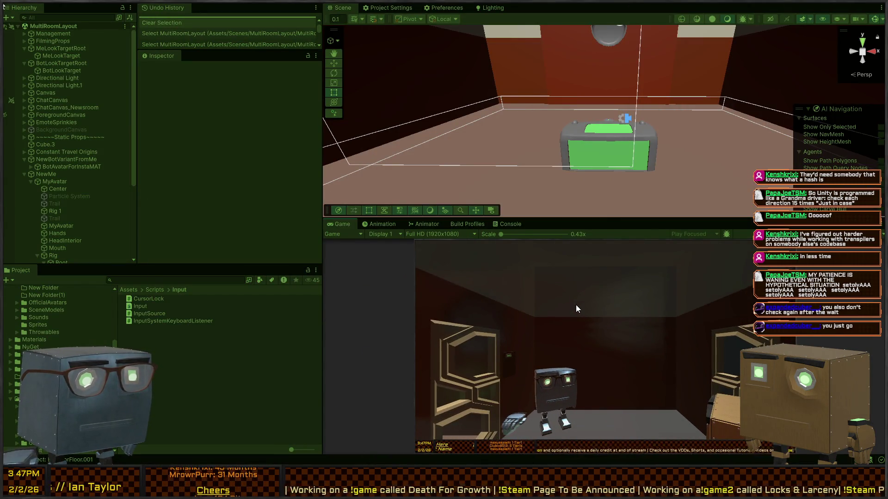
{"action": "left_click", "coordinate": [513, 222]}
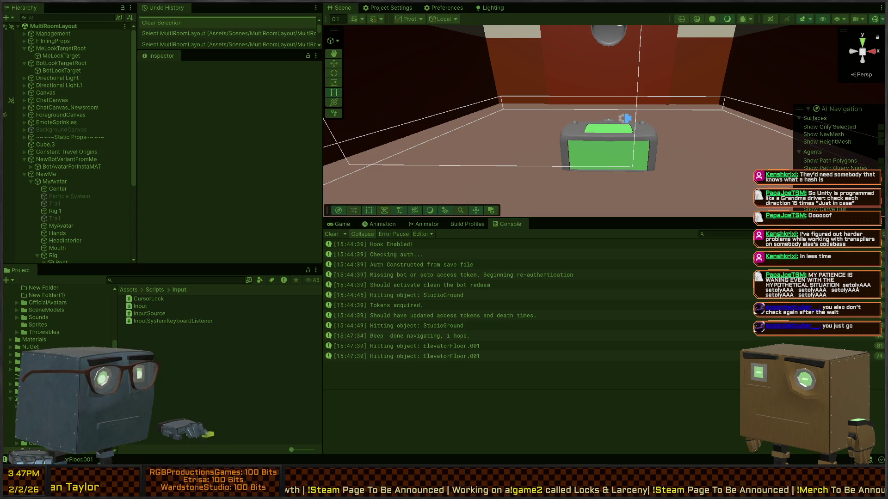
{"action": "key", "text": "alt+Tab"}
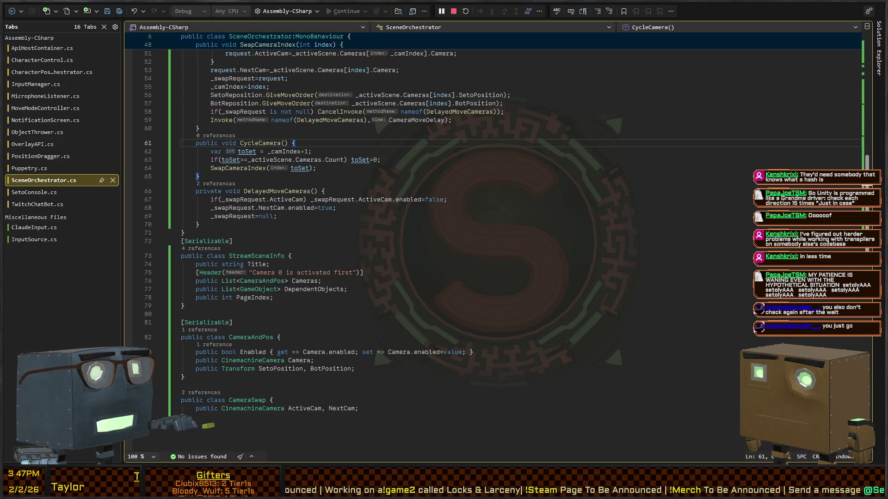
Fly the Scene camera around the room toward the door, then return to Visual Studio
{"action": "key", "text": "alt+Tab"}
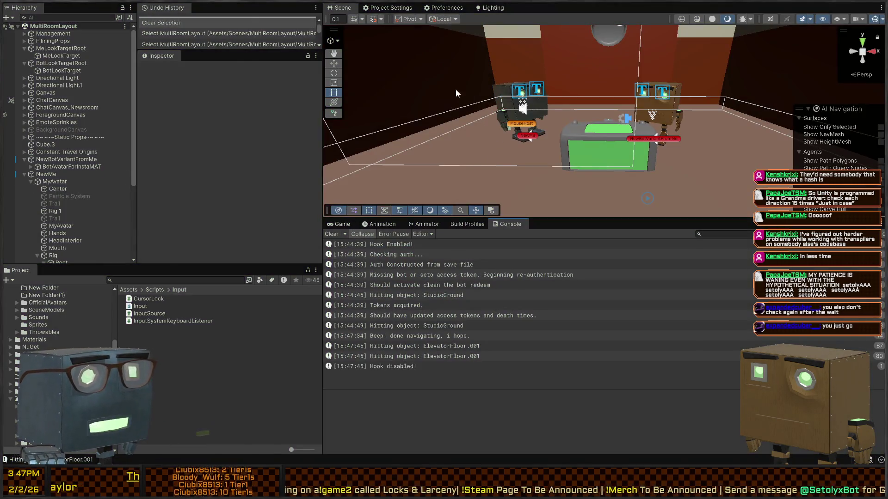
{"action": "mouse_move", "coordinate": [456, 89]}
{"action": "left_mouse_down"}
{"action": "mouse_move", "coordinate": [505, 87]}
{"action": "mouse_move", "coordinate": [456, 85]}
{"action": "mouse_move", "coordinate": [622, 115]}
{"action": "left_mouse_up"}
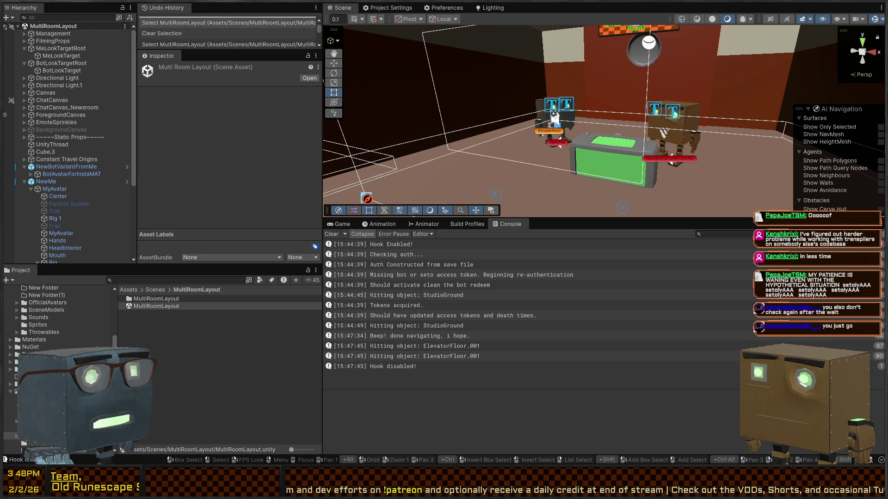
{"action": "left_click", "coordinate": [195, 329]}
{"action": "right_click", "coordinate": [553, 120]}
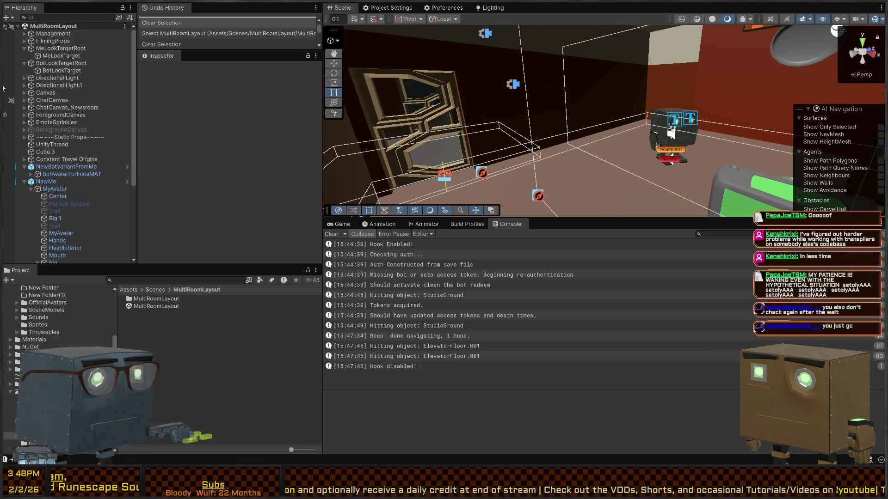
{"action": "key", "text": "alt+Tab"}
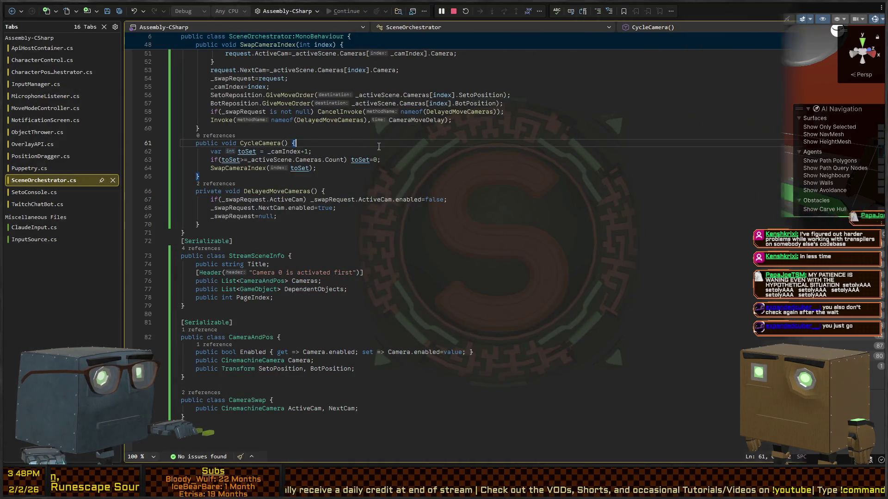
Insert Debug.Log($"Swapping camera to index of {index}"); at the top of SwapCameraIndex
{"action": "key", "text": "Down"}
{"action": "key", "text": "Down"}
{"action": "key", "text": "Down"}
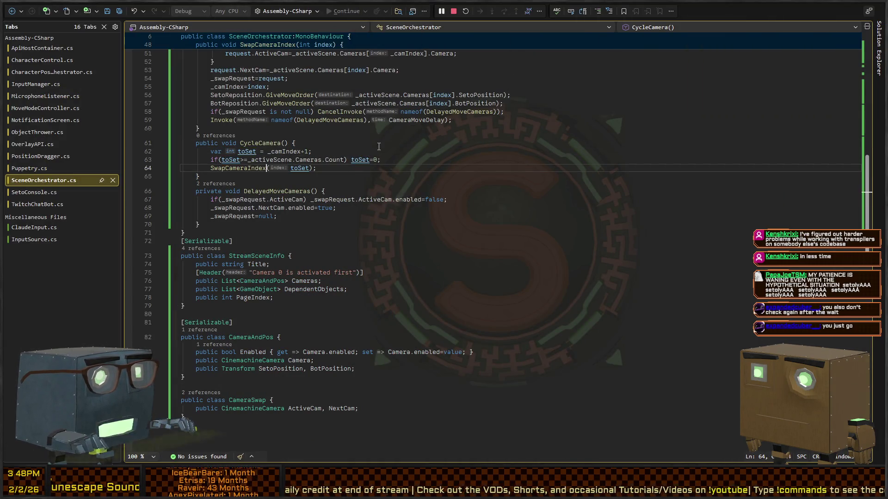
{"action": "key", "text": "Home"}
{"action": "key", "text": "F12"}
{"action": "key", "text": "End"}
{"action": "key", "text": "Return"}
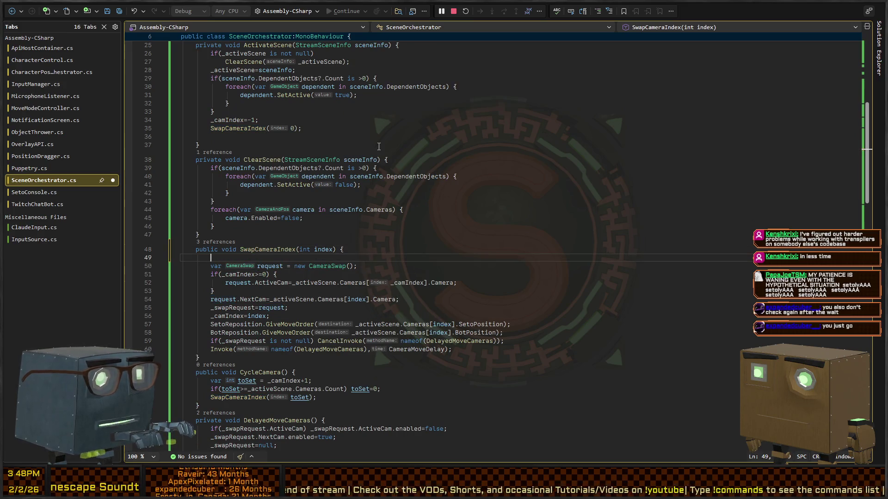
{"action": "type", "text": "Debug.Lo"}
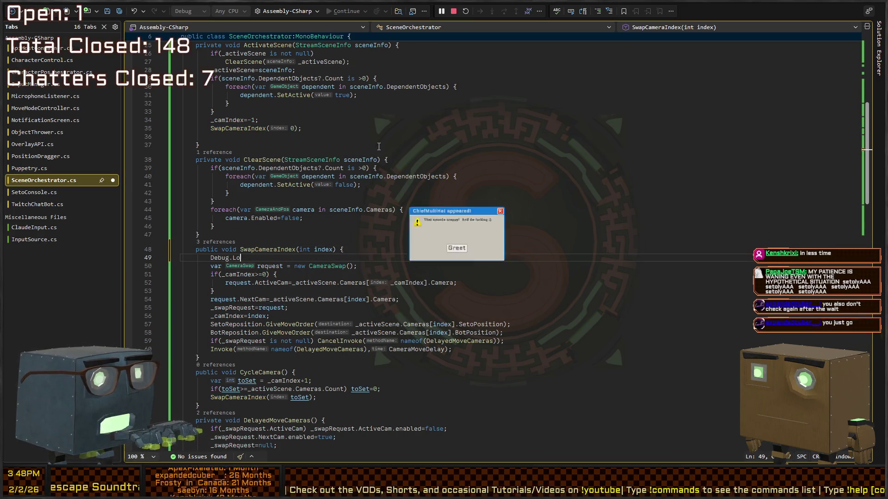
{"action": "type", "text": "g($\"Swapping camera to ind"}
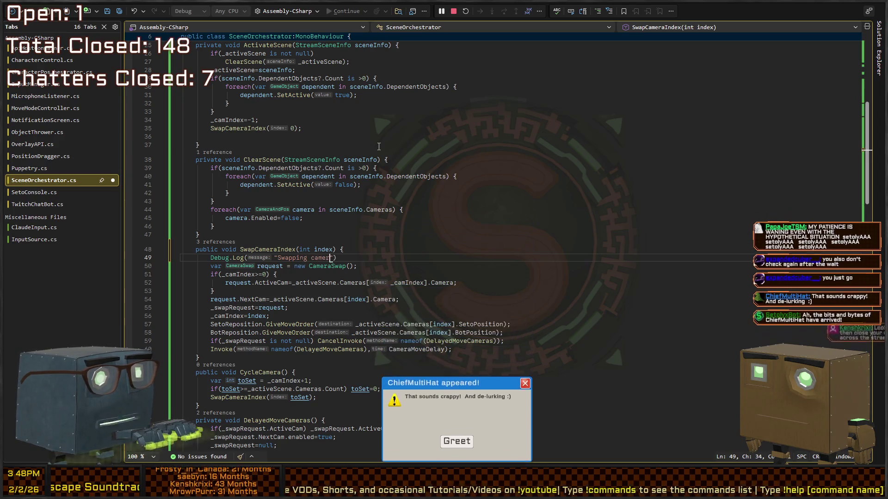
{"action": "type", "text": "ex of {index}"}
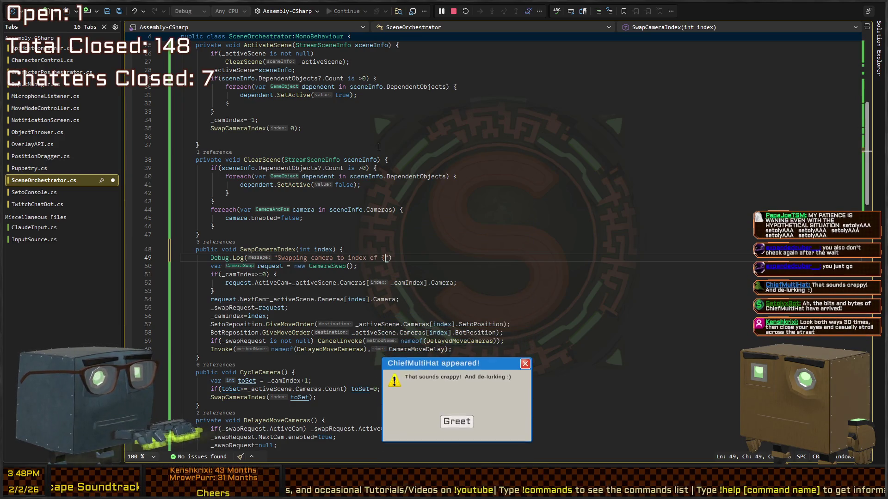
{"action": "type", "text": "\");"}
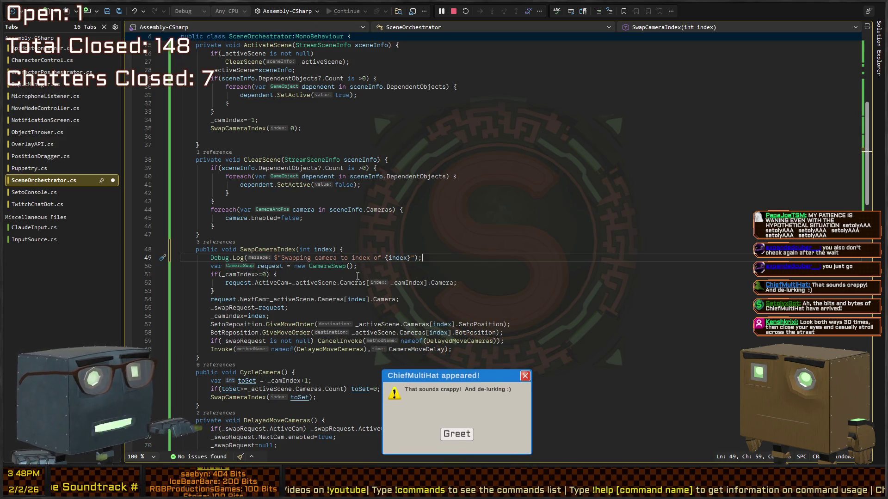
Save SceneOrchestrator.cs and switch to the Unity editor
{"action": "left_click", "coordinate": [525, 379]}
{"action": "left_click", "coordinate": [524, 291]}
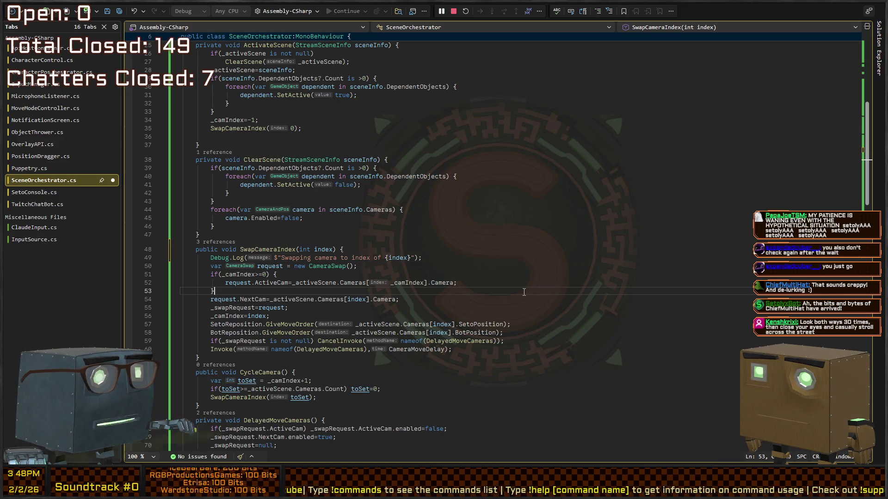
{"action": "key", "text": "ctrl+s"}
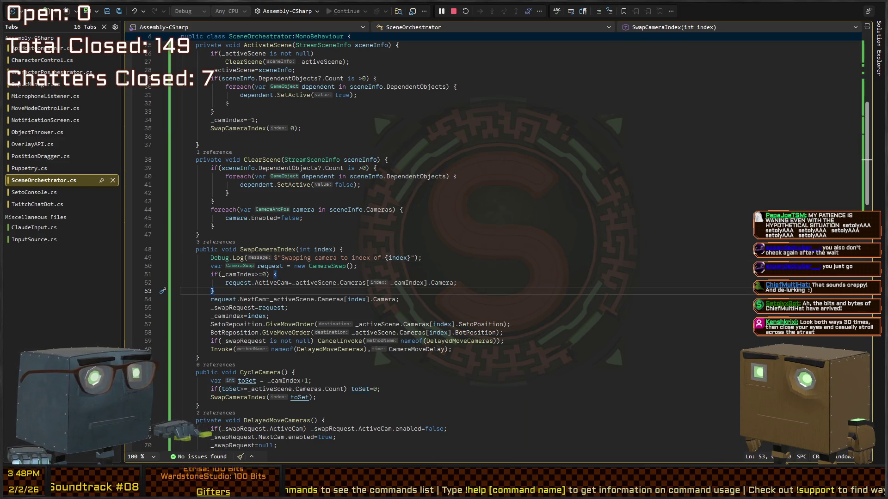
{"action": "key", "text": "alt+Tab"}
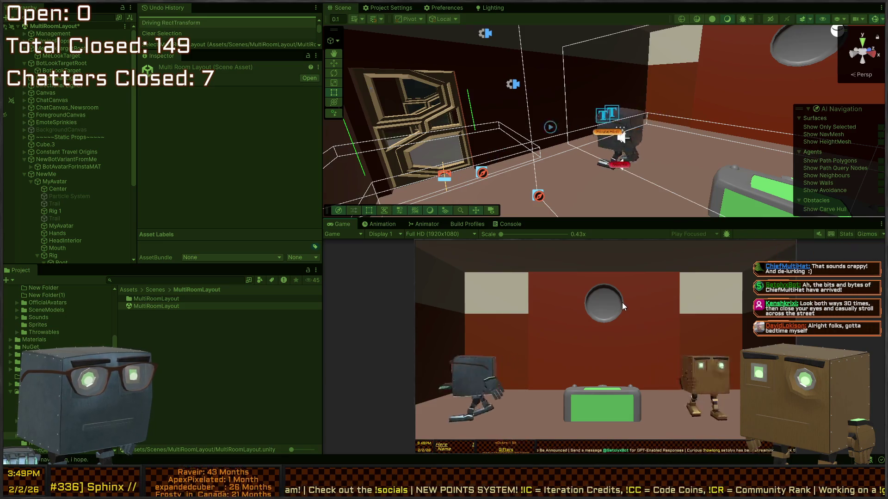
Trigger camera swaps in the game, stop play, and check the Console logs for indices 0–3
{"action": "left_click", "coordinate": [622, 302]}
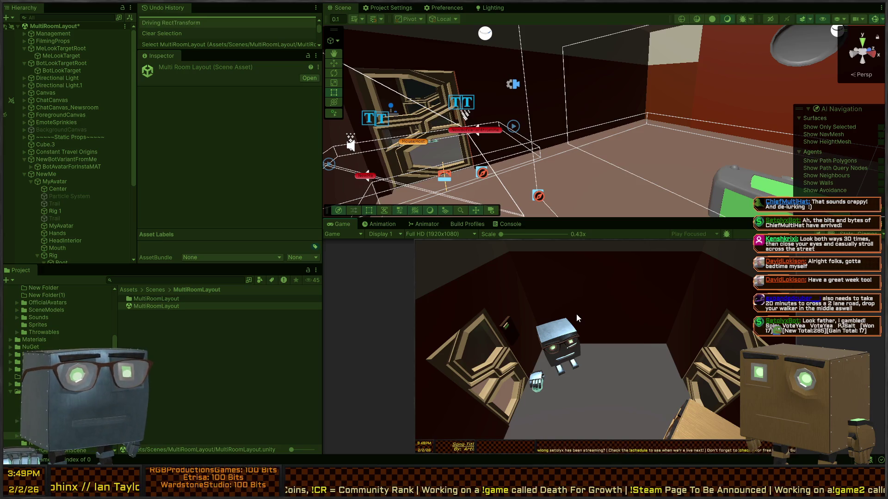
{"action": "key", "text": "ctrl+p"}
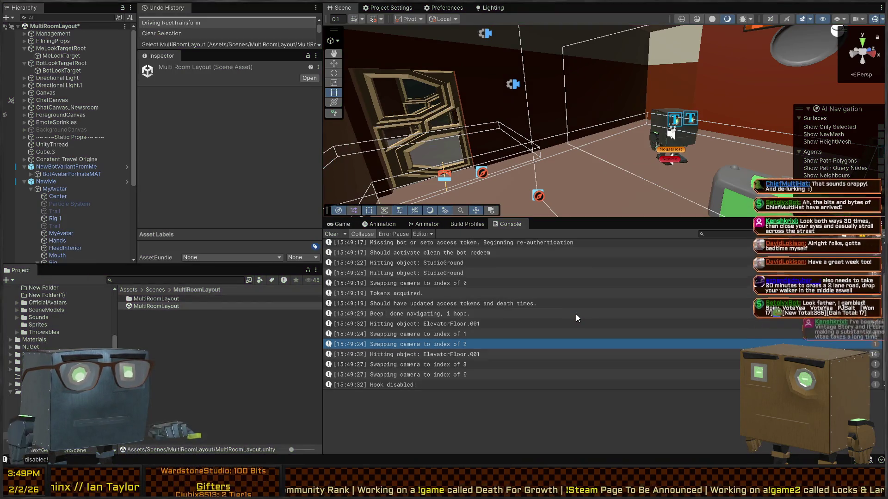
{"action": "key", "text": "alt+Tab"}
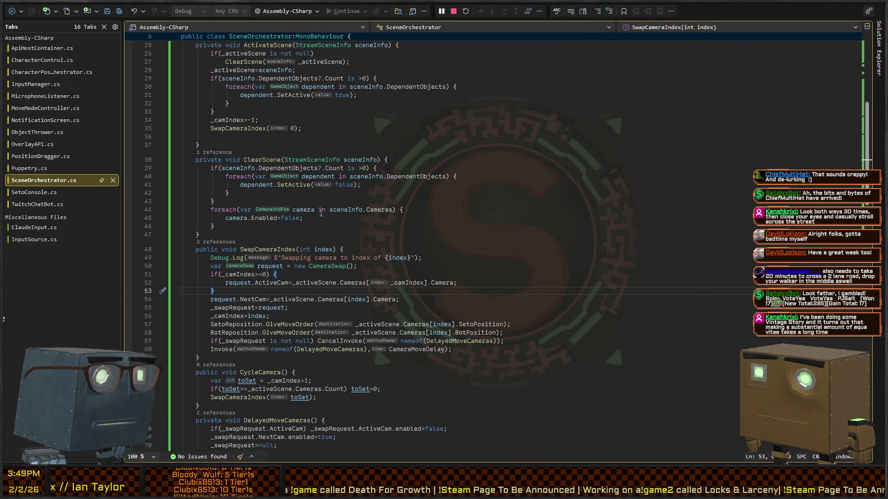
Review the SwapCameraIndex call inside CycleCamera, then enter Play mode in Unity
{"action": "scroll", "coordinate": [321, 213], "scroll_direction": "down", "scroll_amount": 10}
{"action": "scroll", "coordinate": [375, 216], "scroll_direction": "up", "scroll_amount": 4}
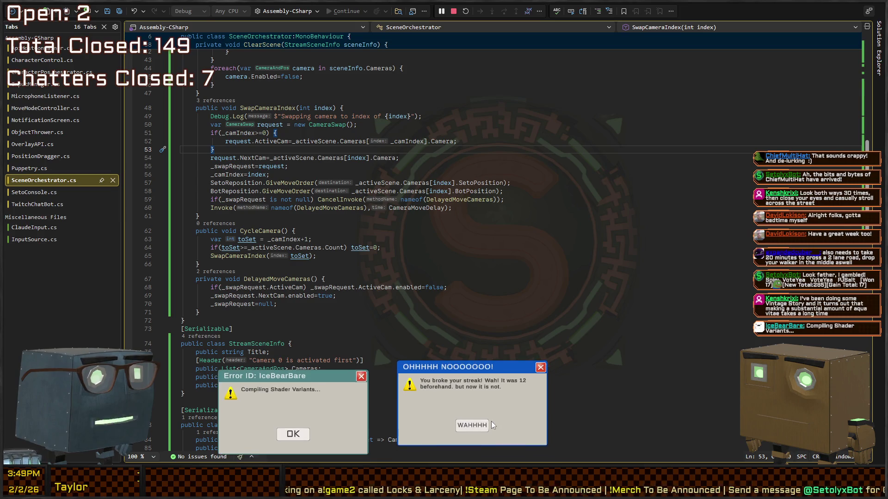
{"action": "left_click", "coordinate": [469, 415]}
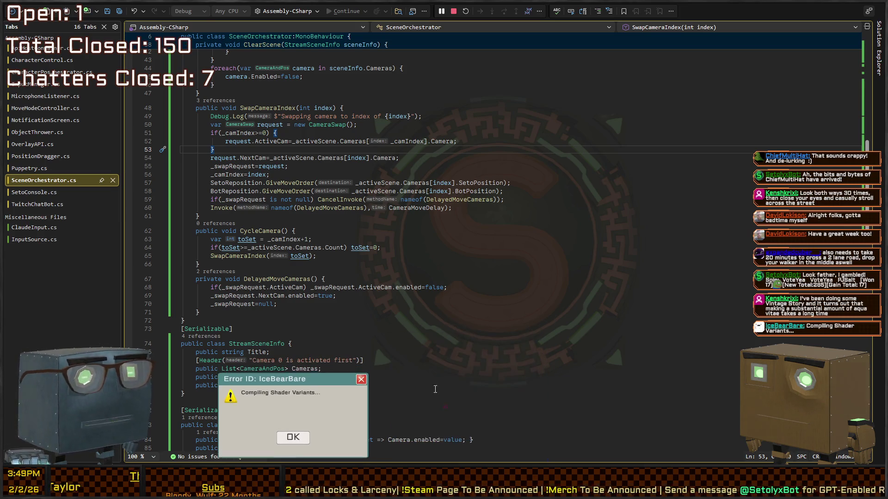
{"action": "left_click", "coordinate": [292, 439]}
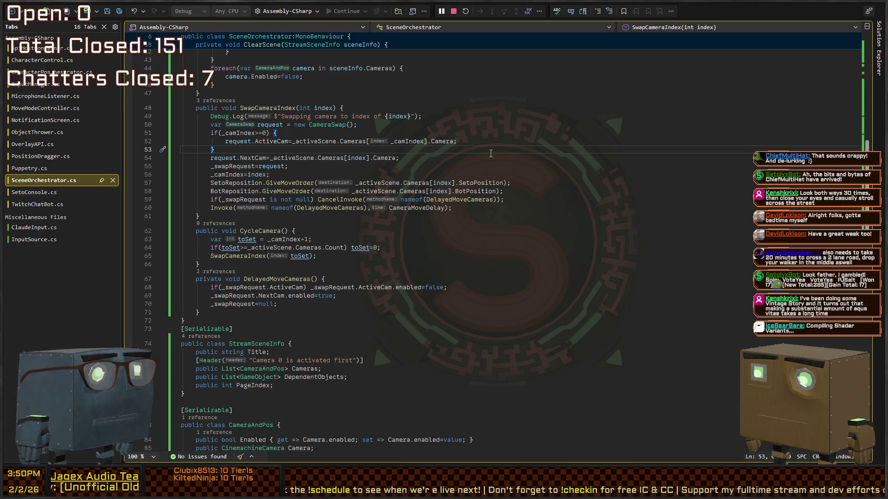
{"action": "key", "text": "Up"}
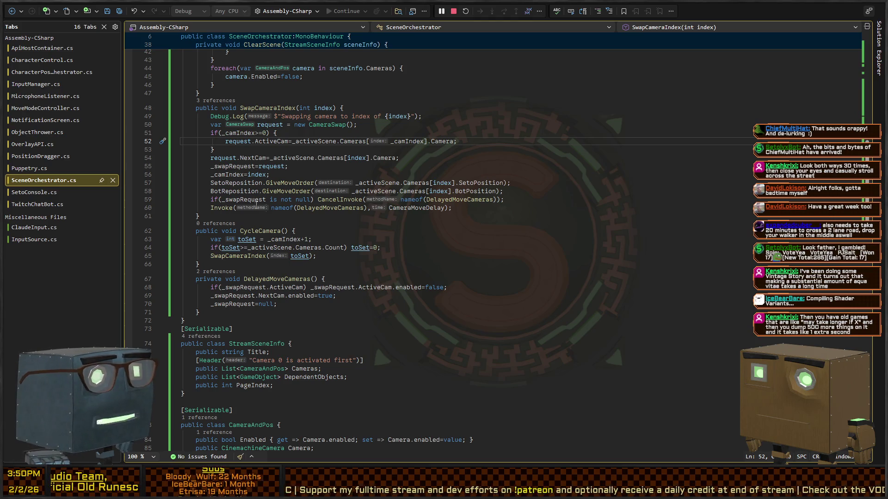
{"action": "left_click", "coordinate": [266, 183]}
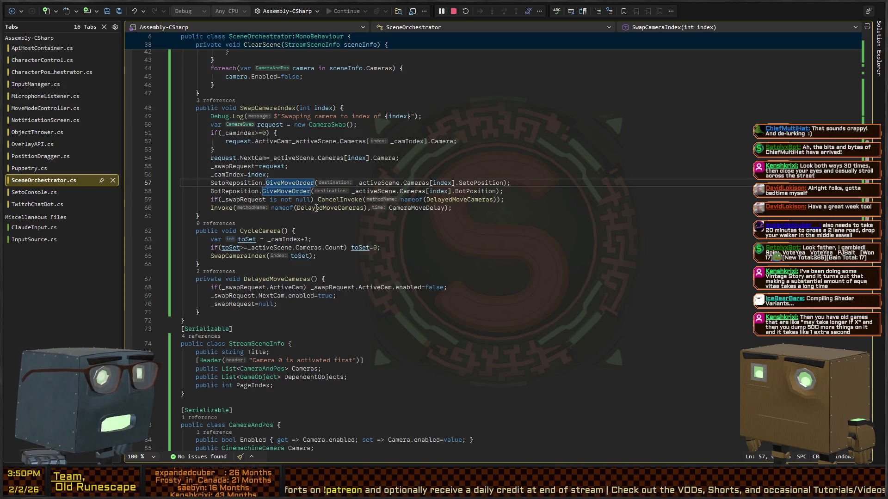
{"action": "scroll", "coordinate": [279, 220], "scroll_direction": "down", "scroll_amount": 4}
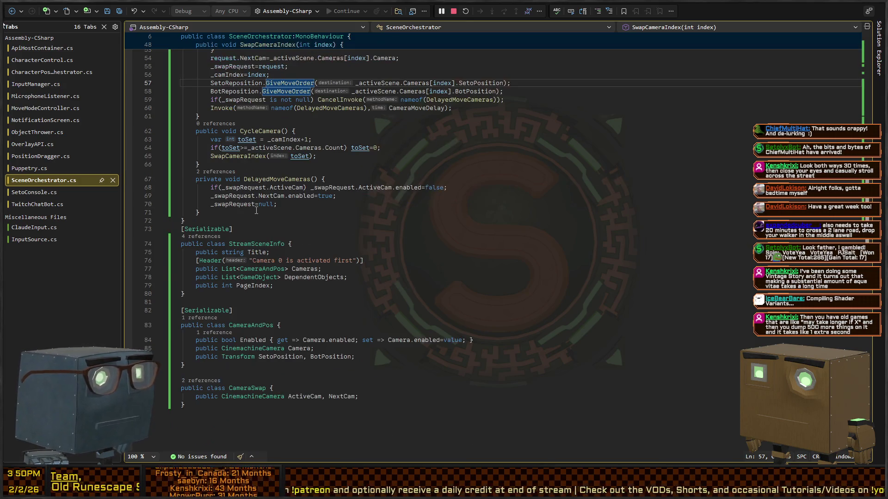
{"action": "left_click", "coordinate": [244, 157]}
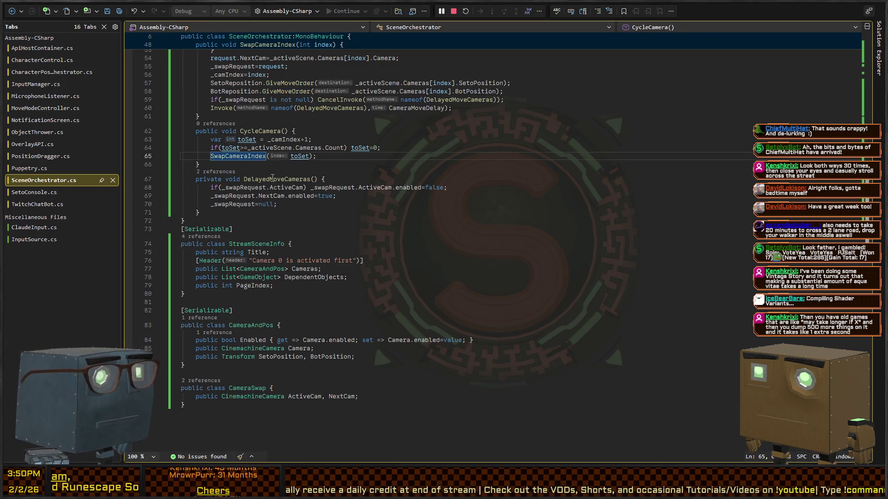
{"action": "scroll", "coordinate": [339, 183], "scroll_direction": "up", "scroll_amount": 6}
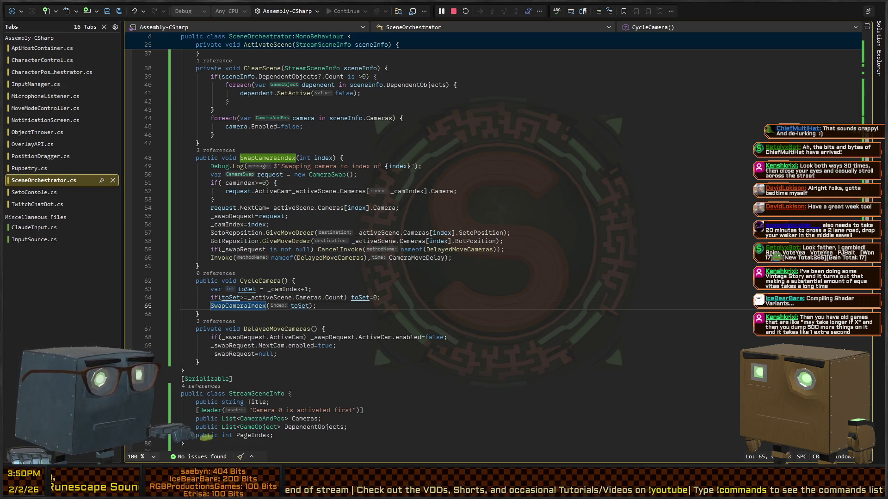
{"action": "key", "text": "alt+Tab"}
{"action": "key", "text": "ctrl+p"}
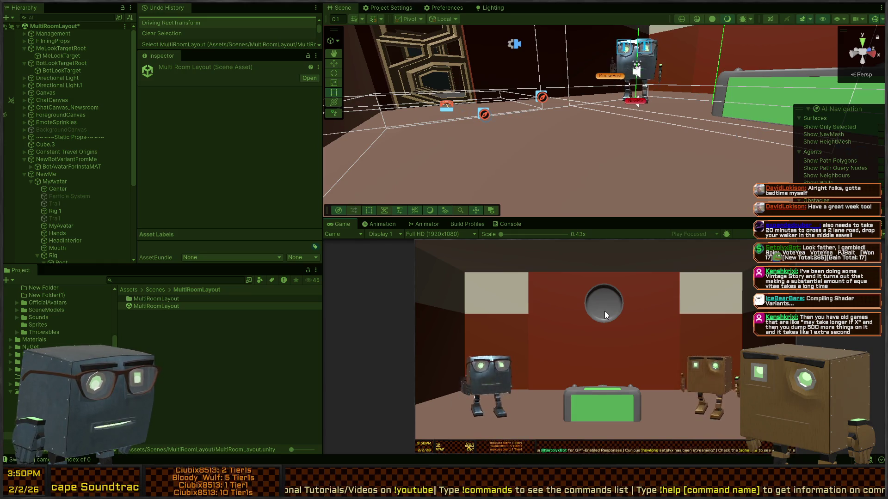
Stop the game, clear the Console, and show the Game view
{"action": "key", "text": "ctrl+p"}
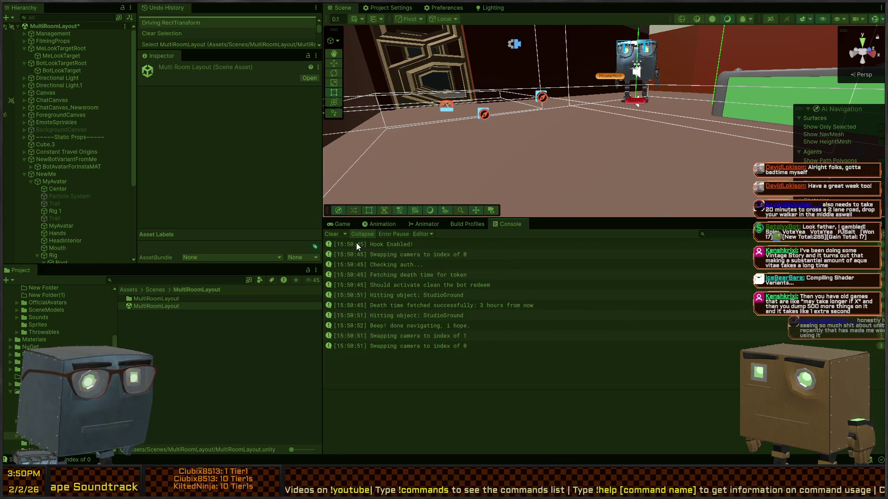
{"action": "left_click", "coordinate": [332, 234]}
{"action": "left_click", "coordinate": [335, 224]}
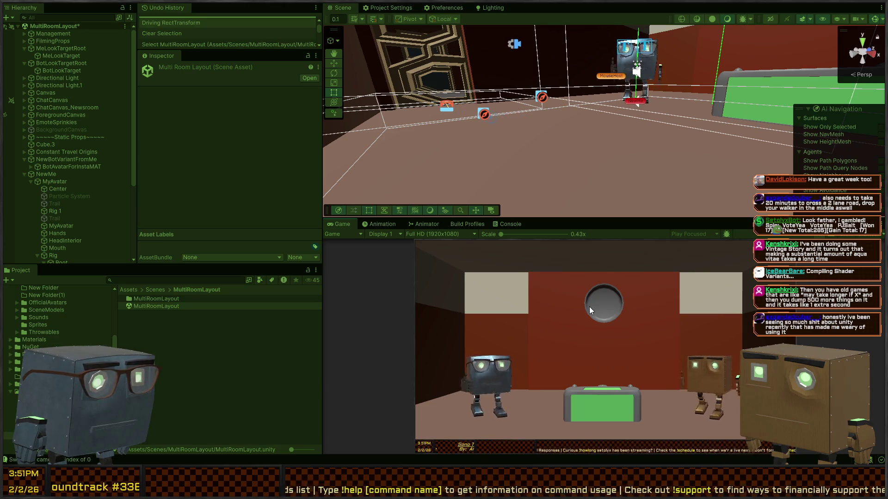
Compare the stack traces of the 'Swapping camera' log entries, including the index 0 swap
{"action": "left_click", "coordinate": [522, 224]}
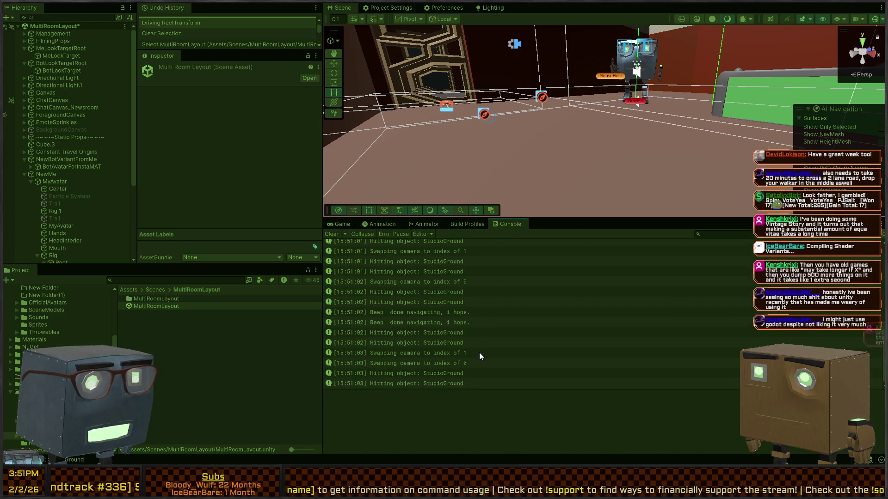
{"action": "left_click", "coordinate": [480, 353]}
{"action": "left_click", "coordinate": [461, 363]}
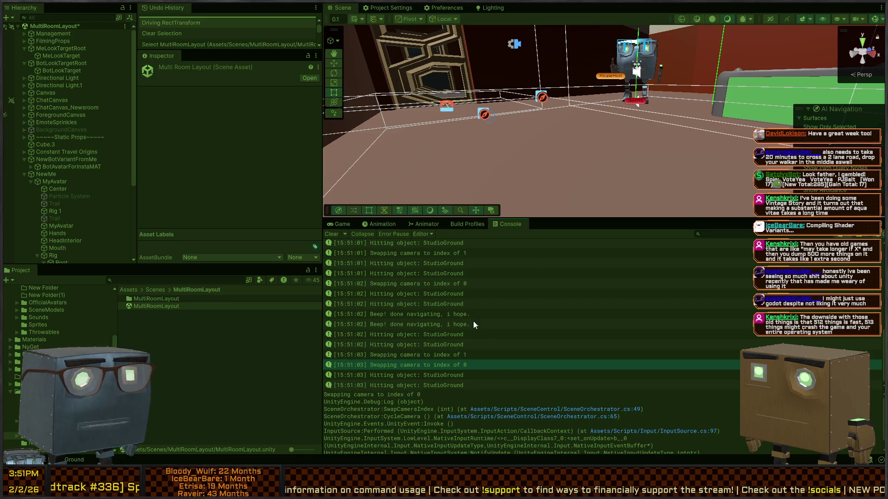
{"action": "left_click", "coordinate": [466, 356]}
{"action": "left_click", "coordinate": [456, 364]}
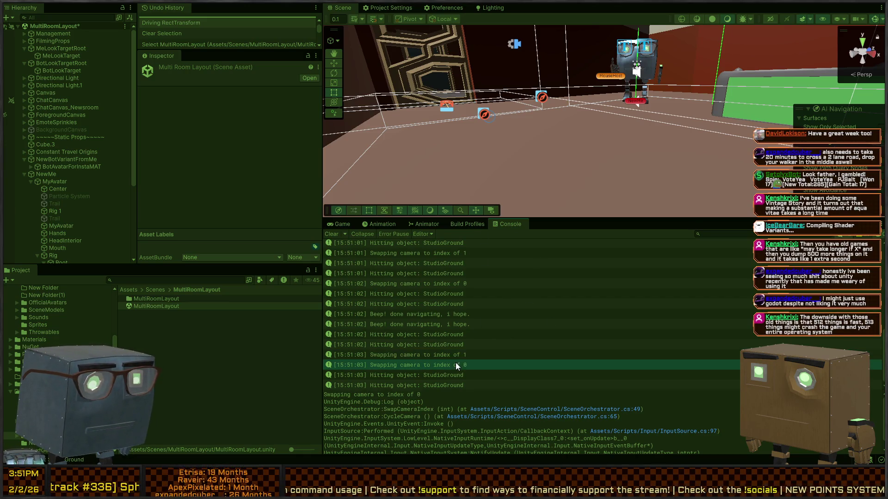
{"action": "left_click", "coordinate": [459, 356]}
{"action": "left_click", "coordinate": [451, 365]}
{"action": "left_click", "coordinate": [462, 353]}
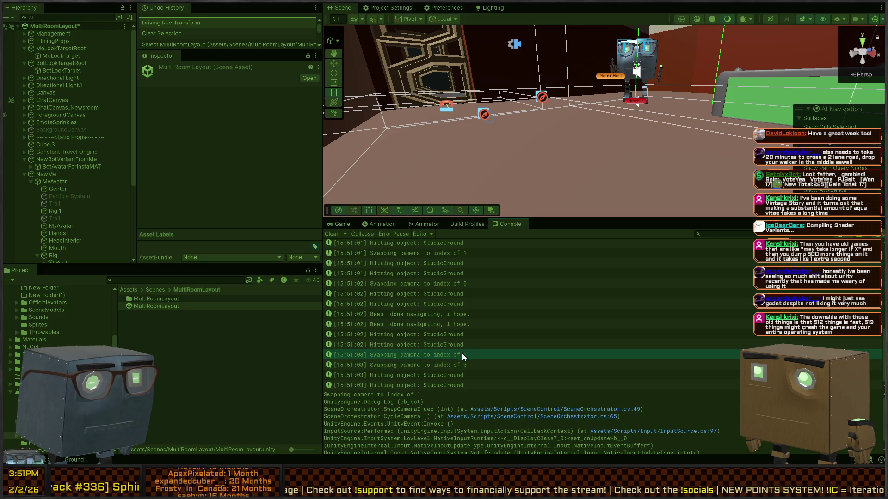
{"action": "left_click", "coordinate": [455, 364]}
{"action": "left_click", "coordinate": [461, 354]}
{"action": "left_click", "coordinate": [456, 364]}
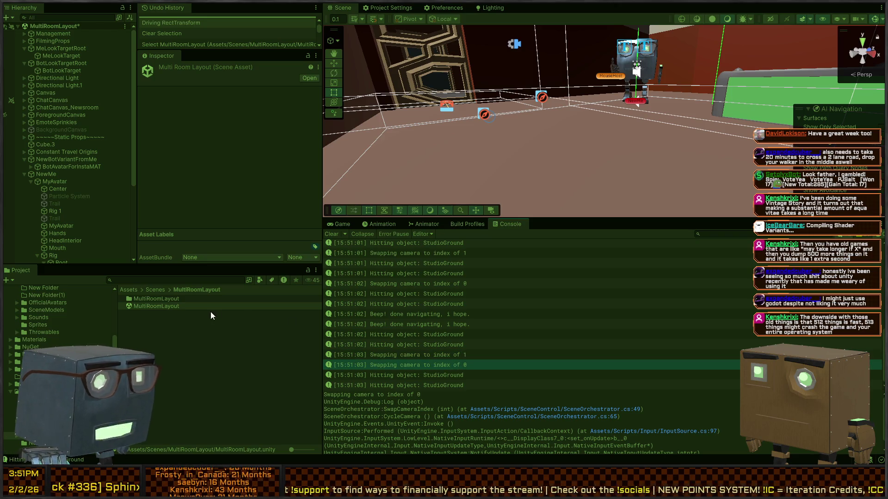
Stop, rerun, and stop the game once more
{"action": "key", "text": "ctrl+p"}
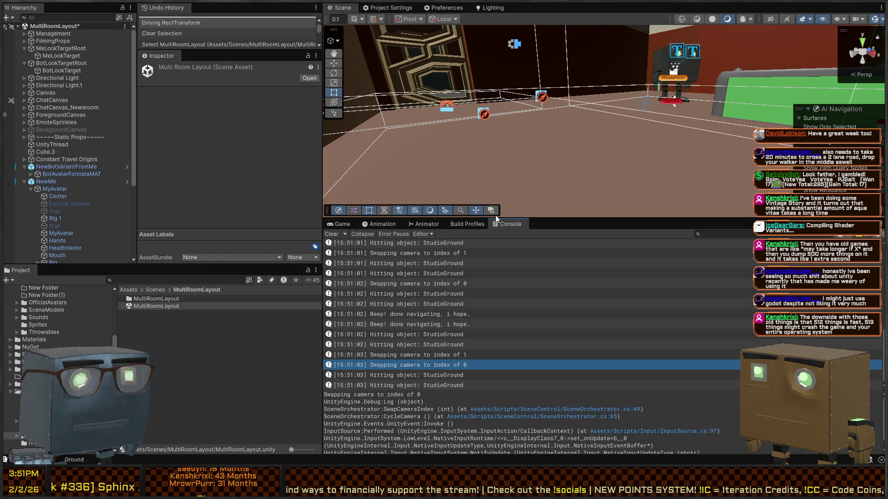
{"action": "key", "text": "ctrl+p"}
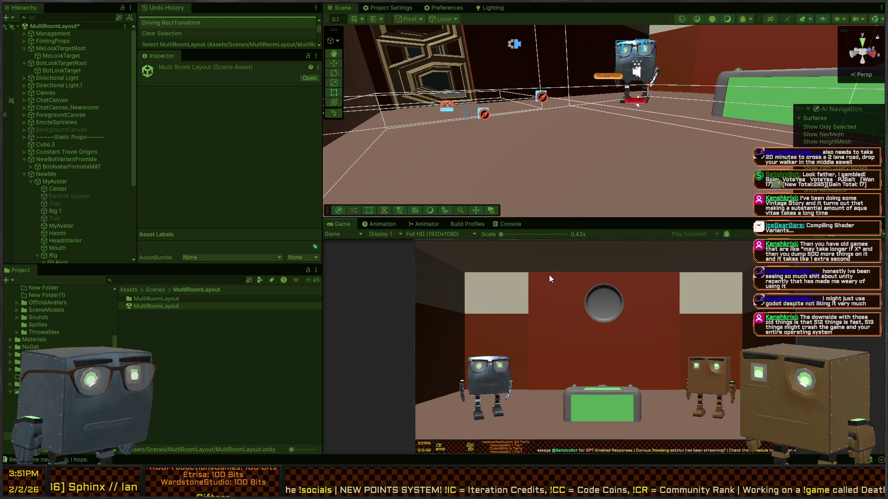
{"action": "key", "text": "ctrl+p"}
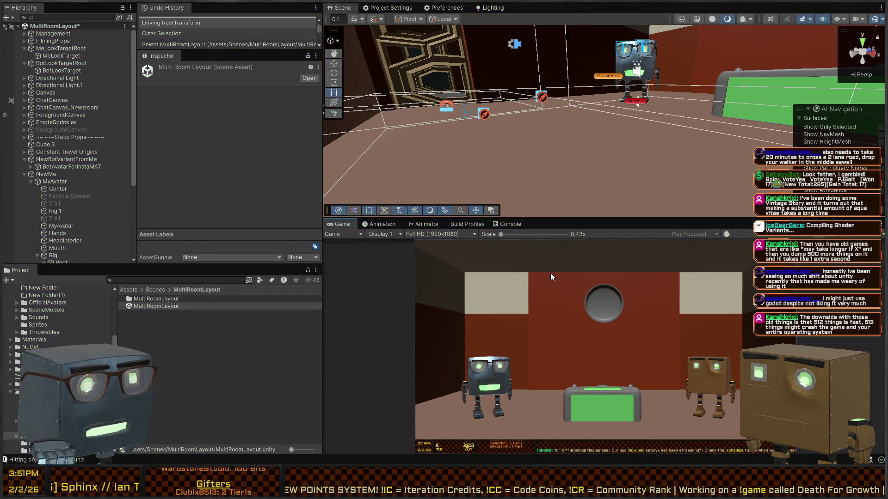
Move SetBuilding's CycleCamera callback from On Performed No Context to On Started No Context
{"action": "left_click", "coordinate": [56, 182]}
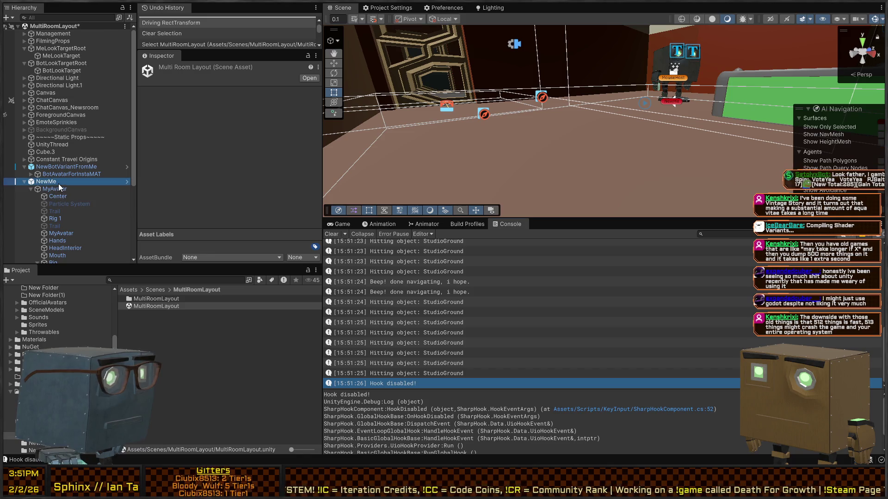
{"action": "scroll", "coordinate": [187, 180], "scroll_direction": "down", "scroll_amount": 15}
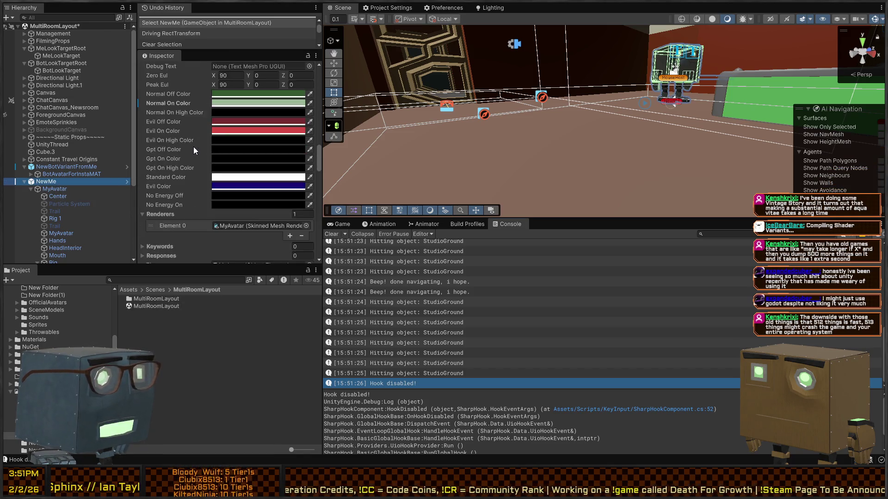
{"action": "scroll", "coordinate": [41, 190], "scroll_direction": "down", "scroll_amount": 5}
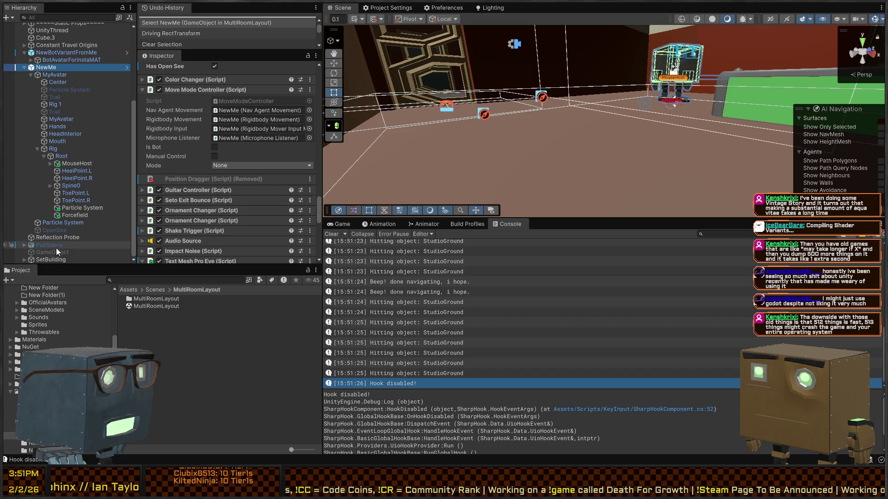
{"action": "left_click", "coordinate": [50, 258]}
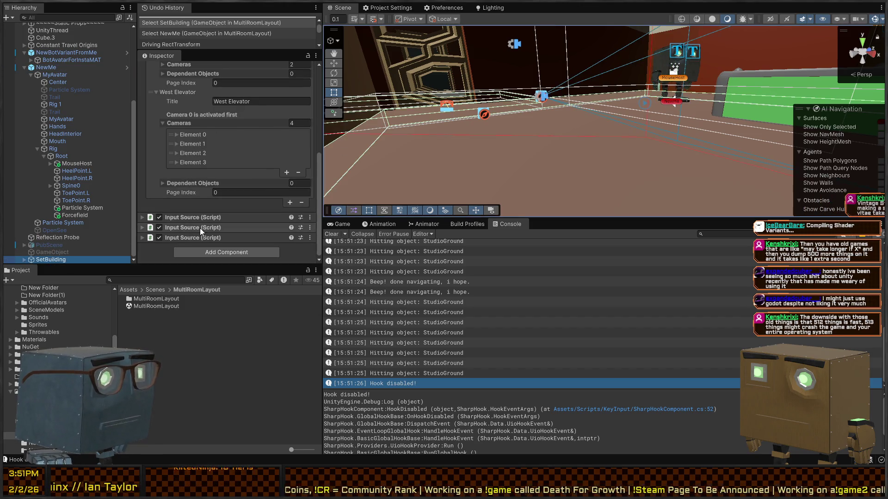
{"action": "left_click", "coordinate": [186, 233]}
{"action": "scroll", "coordinate": [217, 190], "scroll_direction": "down", "scroll_amount": 5}
{"action": "scroll", "coordinate": [212, 164], "scroll_direction": "up", "scroll_amount": 5}
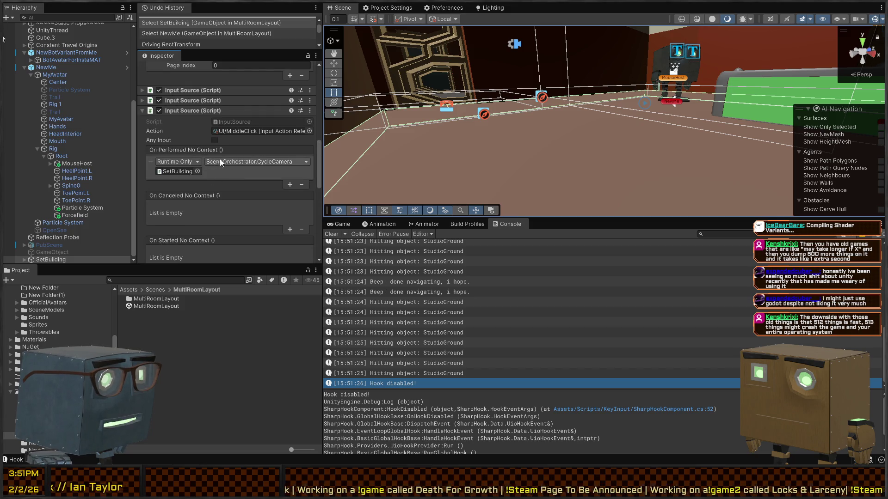
{"action": "left_click", "coordinate": [301, 183]}
{"action": "scroll", "coordinate": [186, 189], "scroll_direction": "down", "scroll_amount": 3}
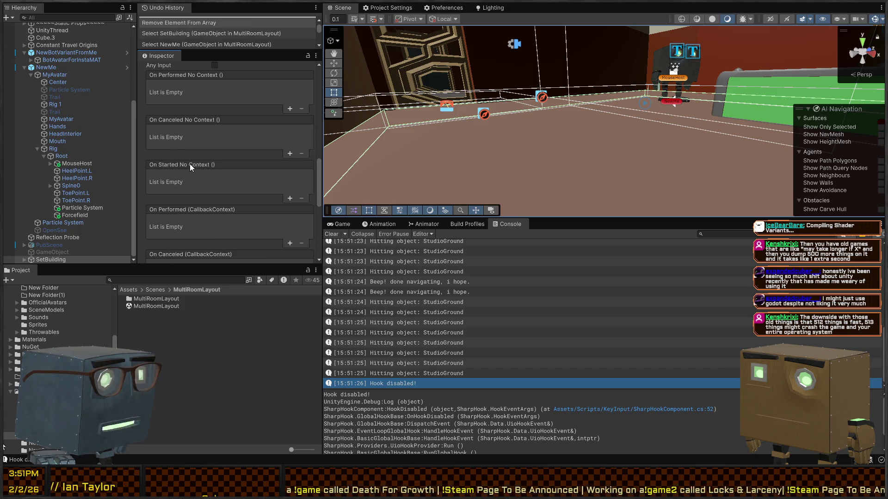
{"action": "key", "text": "ctrl+v"}
{"action": "left_click", "coordinate": [342, 224]}
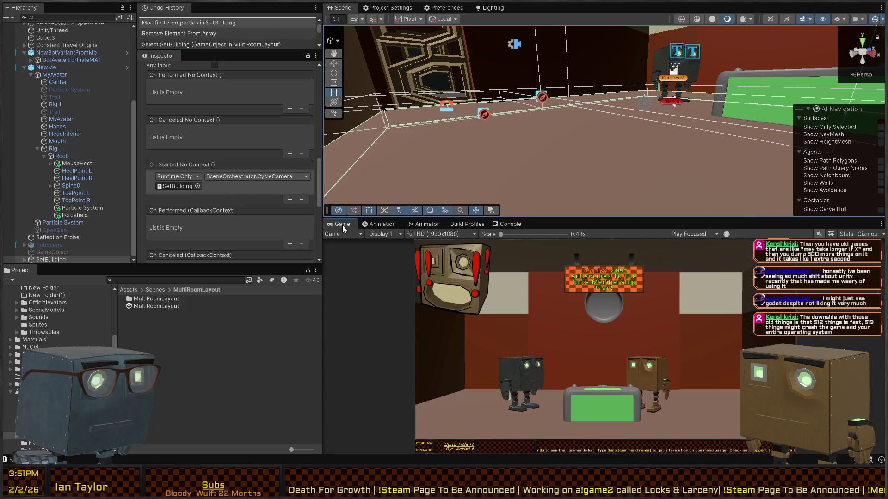
{"action": "key", "text": "shift+space"}
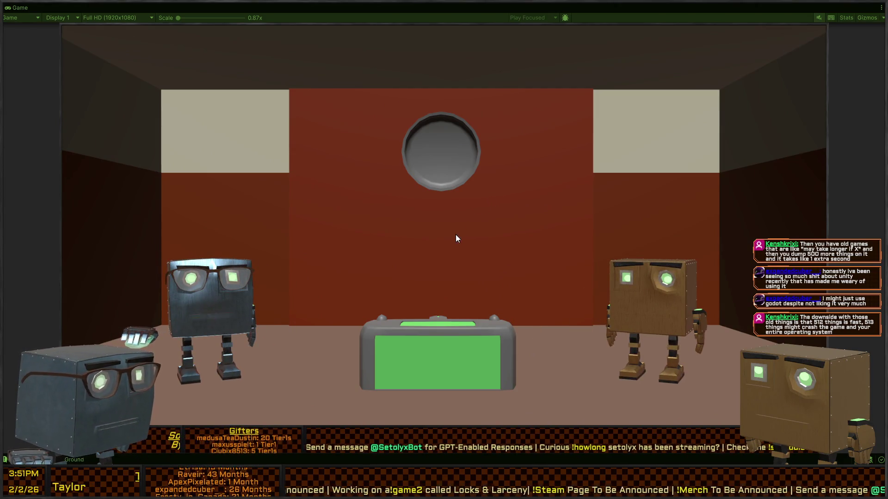
{"action": "key", "text": "shift+space"}
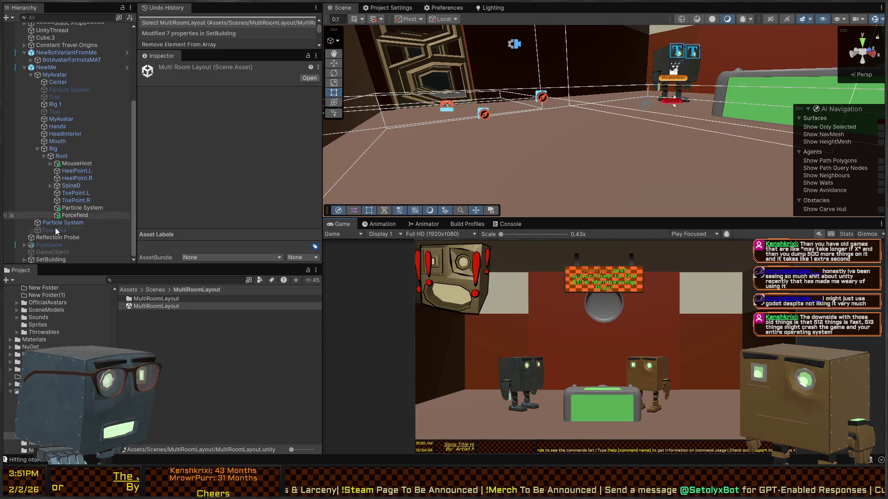
Undo SetBuilding's changes back to the original MiddleClick CycleCamera setup
{"action": "key", "text": "ctrl+z"}
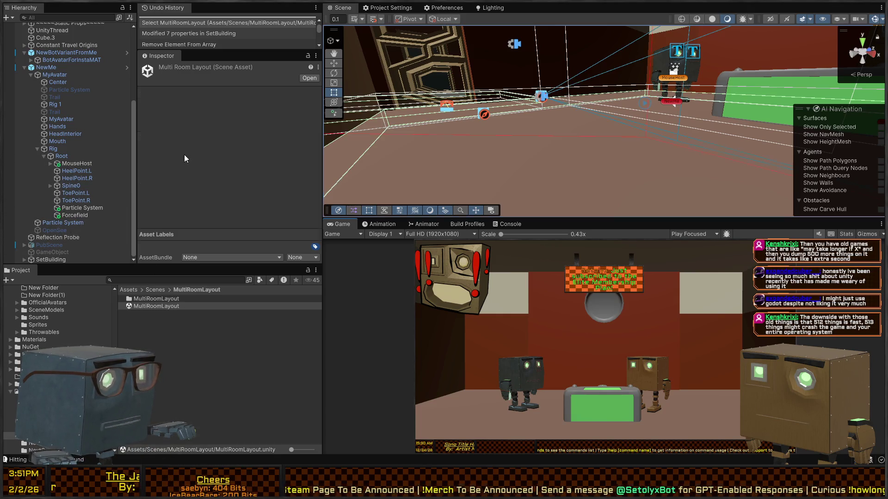
{"action": "scroll", "coordinate": [182, 148], "scroll_direction": "down", "scroll_amount": 10}
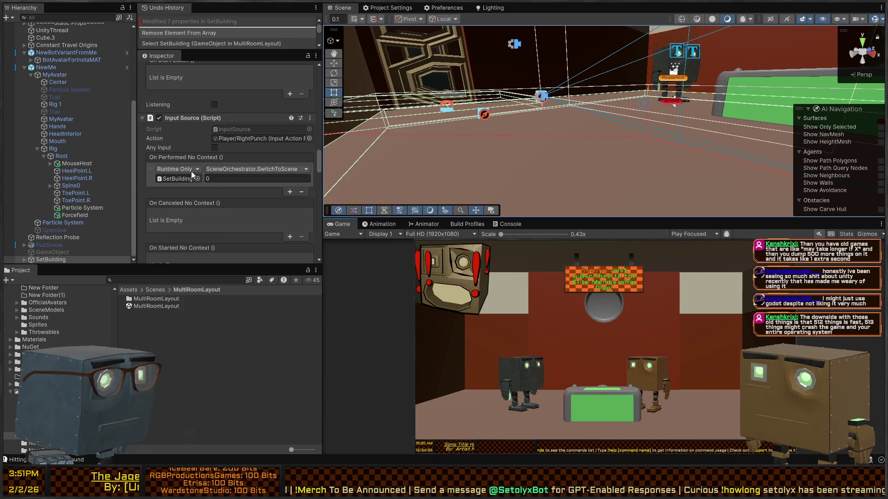
{"action": "key", "text": "ctrl+z"}
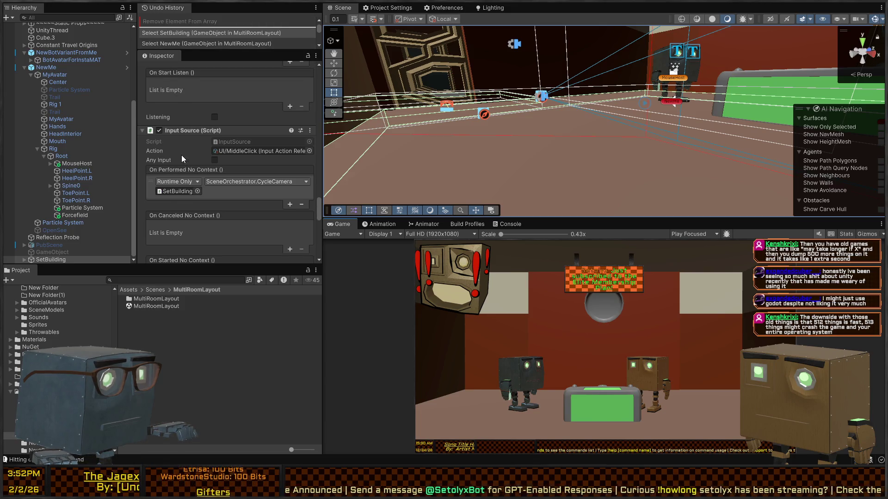
{"action": "scroll", "coordinate": [211, 40], "scroll_direction": "up", "scroll_amount": 2}
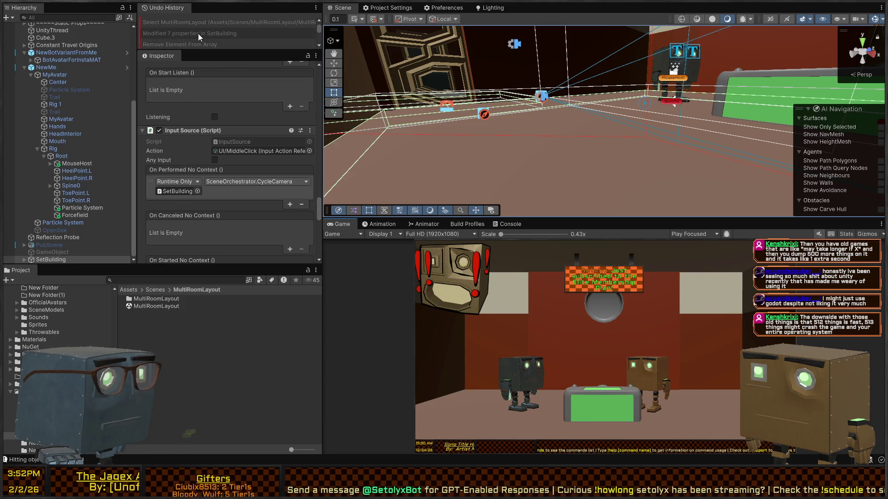
{"action": "scroll", "coordinate": [227, 212], "scroll_direction": "down", "scroll_amount": 5}
{"action": "scroll", "coordinate": [226, 212], "scroll_direction": "down", "scroll_amount": 3}
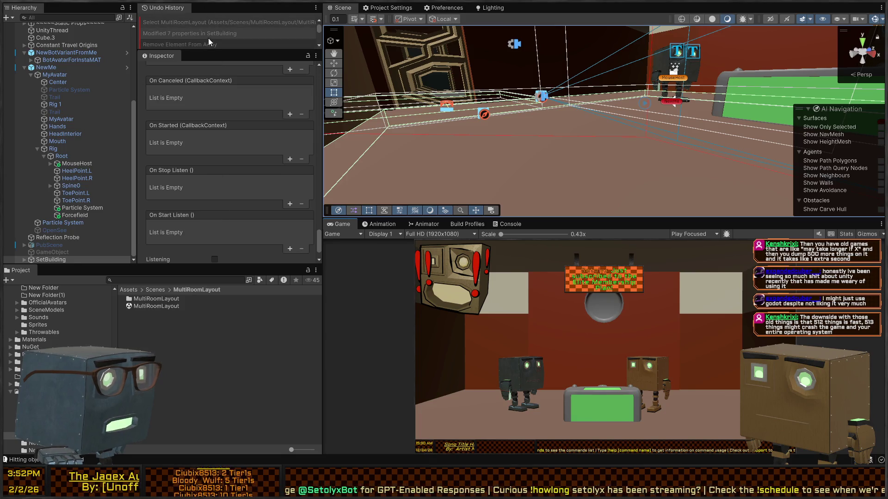
{"action": "left_click", "coordinate": [209, 33]}
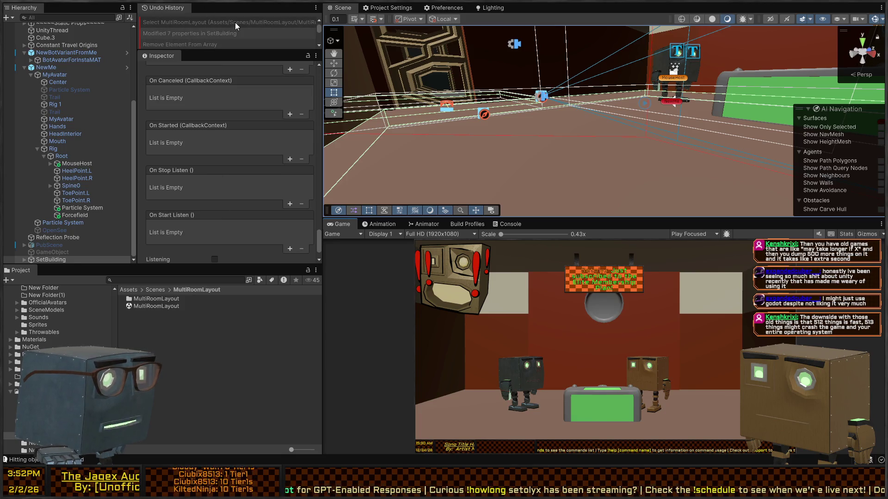
{"action": "left_click", "coordinate": [264, 23]}
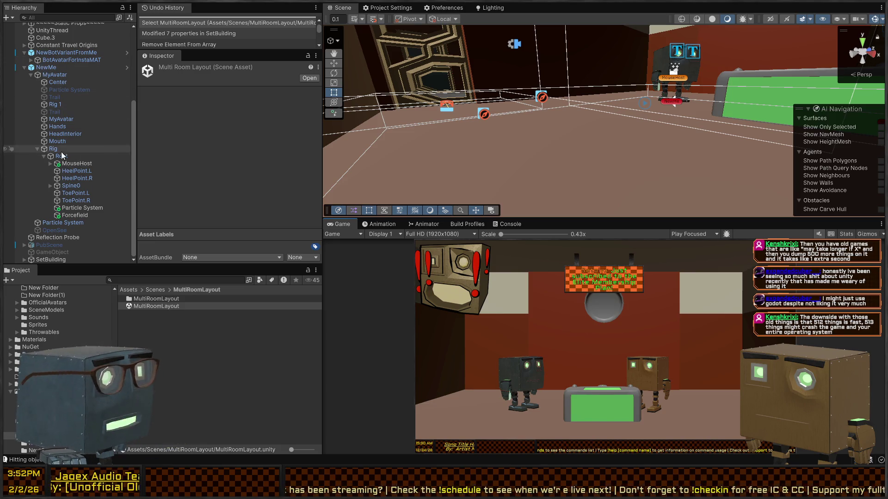
Move CycleCamera from On Started No Context to On Canceled No Context, then play the scene
{"action": "left_click", "coordinate": [51, 259]}
{"action": "scroll", "coordinate": [240, 139], "scroll_direction": "down", "scroll_amount": 10}
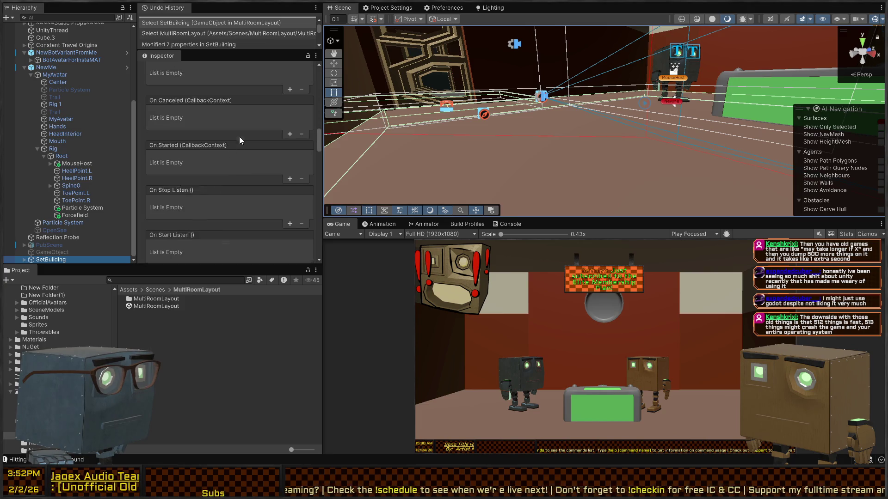
{"action": "scroll", "coordinate": [239, 134], "scroll_direction": "down", "scroll_amount": 15}
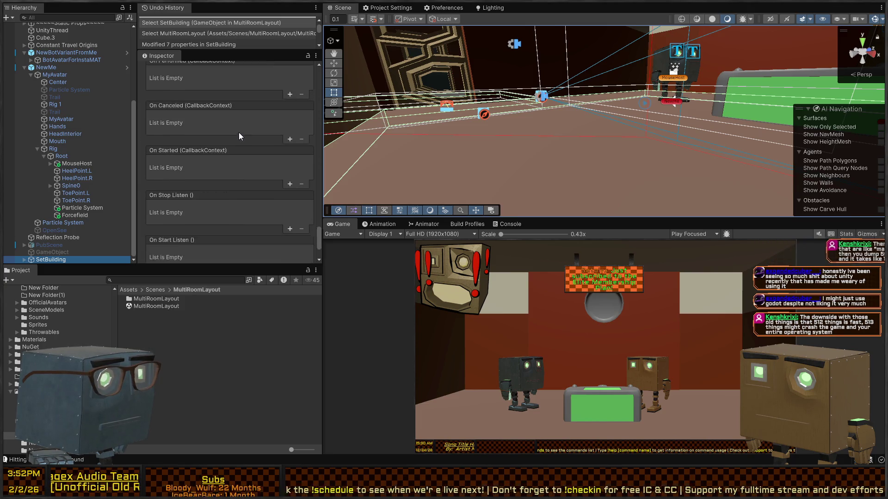
{"action": "scroll", "coordinate": [238, 132], "scroll_direction": "up", "scroll_amount": 5}
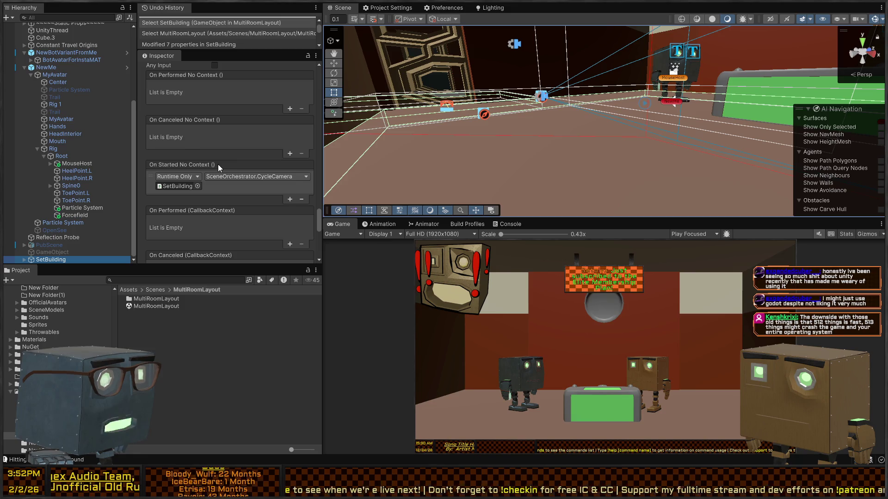
{"action": "left_click", "coordinate": [217, 165]}
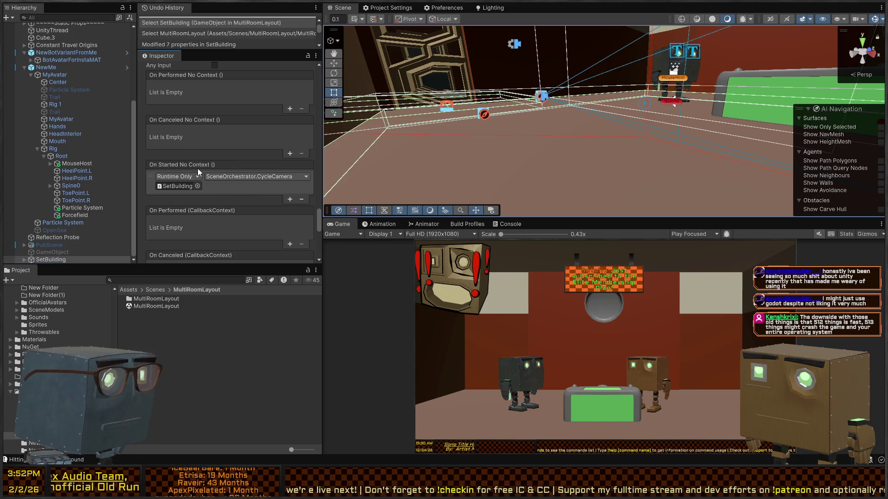
{"action": "left_click", "coordinate": [301, 199]}
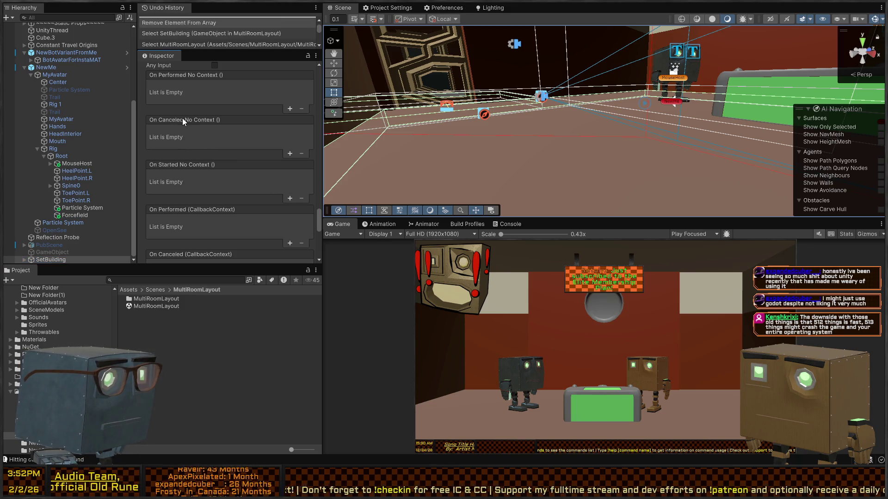
{"action": "key", "text": "ctrl+v"}
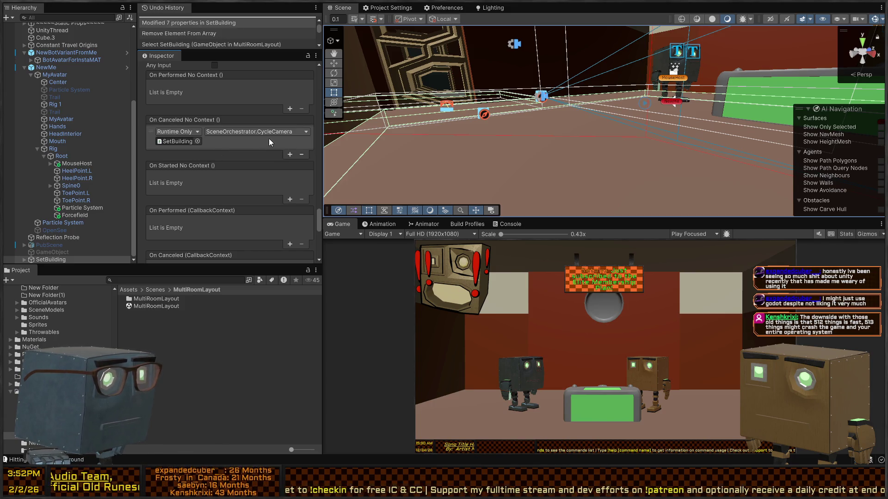
{"action": "key", "text": "ctrl+p"}
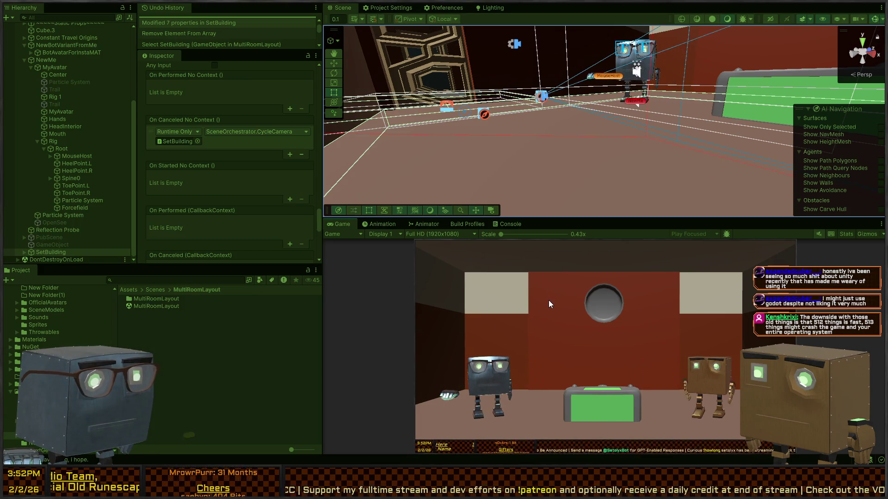
Stop play, move CycleCamera back to On Performed No Context, and ping the UI/MiddleClick action
{"action": "key", "text": "ctrl+p"}
{"action": "left_click", "coordinate": [157, 306]}
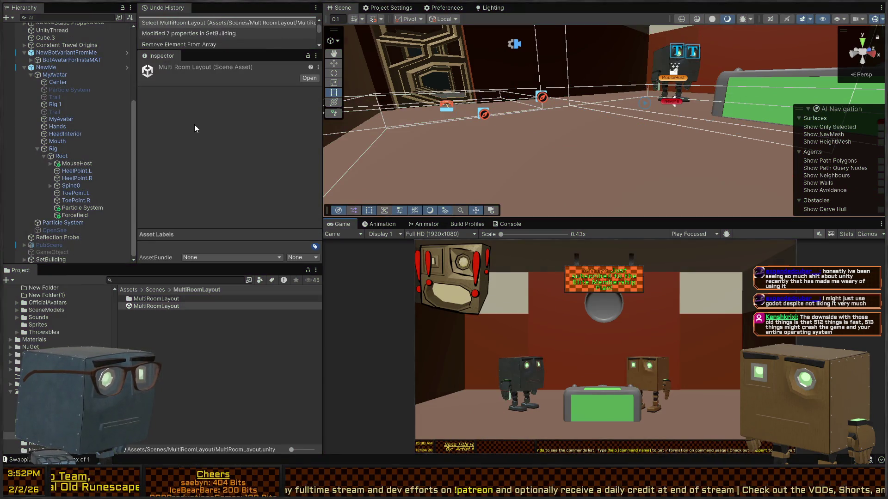
{"action": "left_click", "coordinate": [55, 259]}
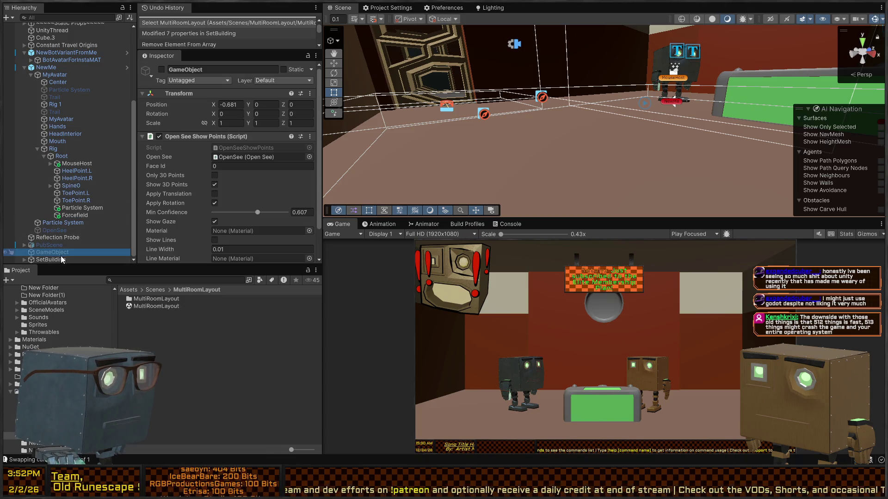
{"action": "scroll", "coordinate": [198, 164], "scroll_direction": "down", "scroll_amount": 15}
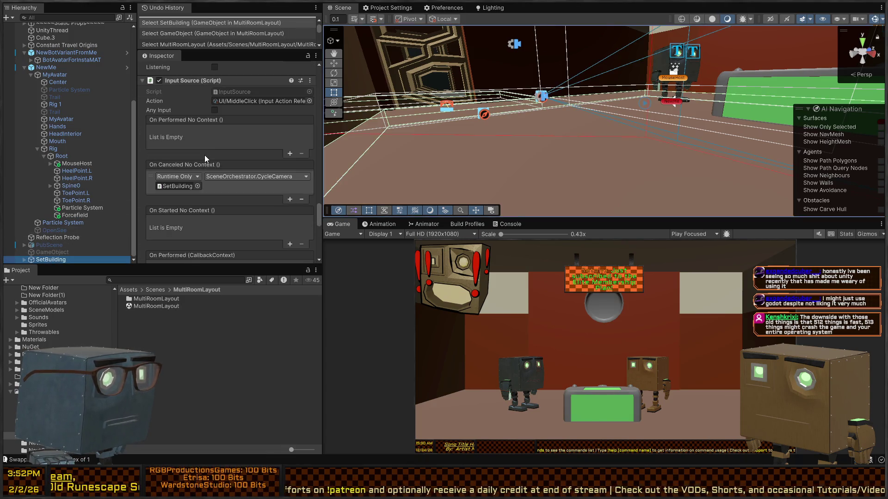
{"action": "scroll", "coordinate": [206, 160], "scroll_direction": "down", "scroll_amount": 5}
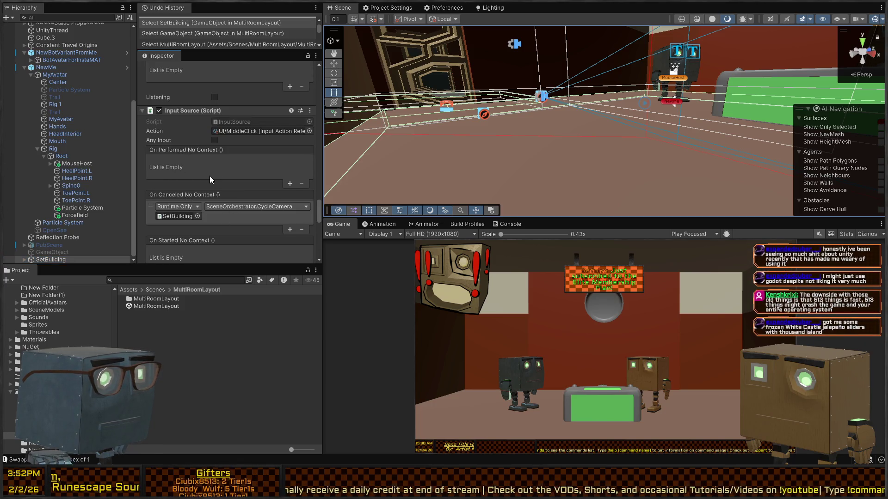
{"action": "key", "text": "ctrl+v"}
{"action": "left_click", "coordinate": [301, 229]}
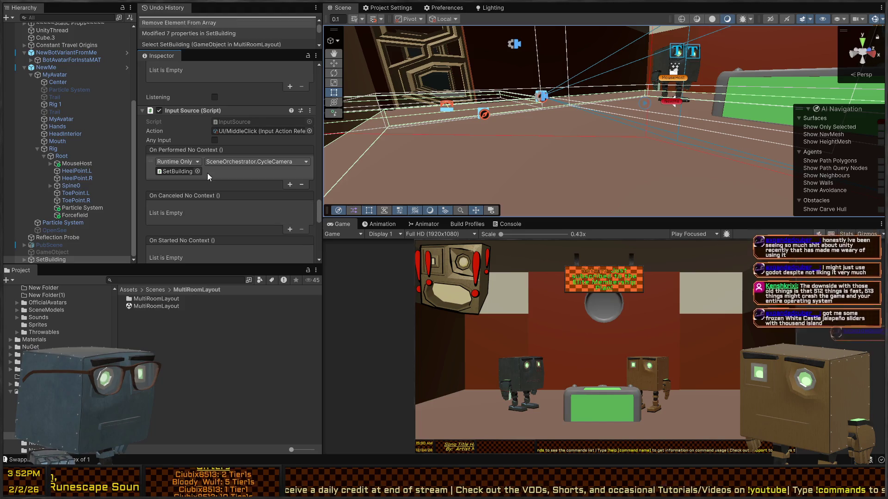
{"action": "left_click", "coordinate": [250, 133]}
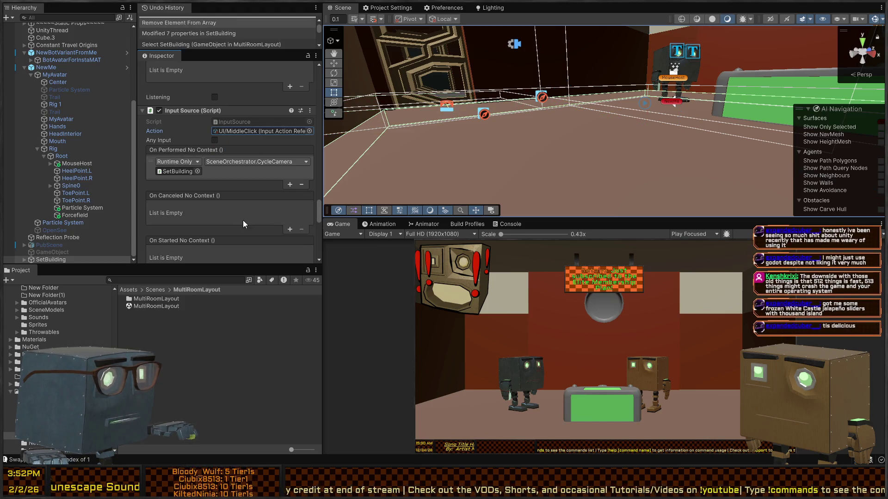
{"action": "left_click", "coordinate": [241, 132]}
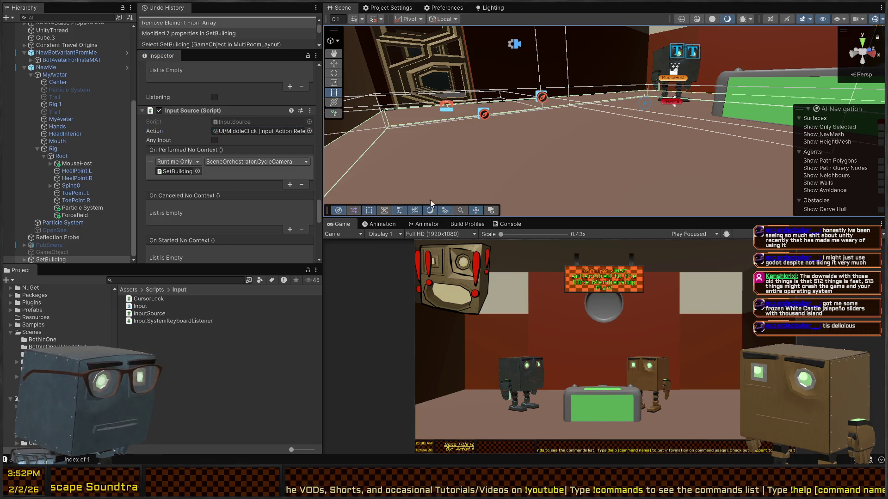
Browse the Assets folder, fly the Scene view toward the robots, and stop play
{"action": "scroll", "coordinate": [16, 318], "scroll_direction": "up", "scroll_amount": 5}
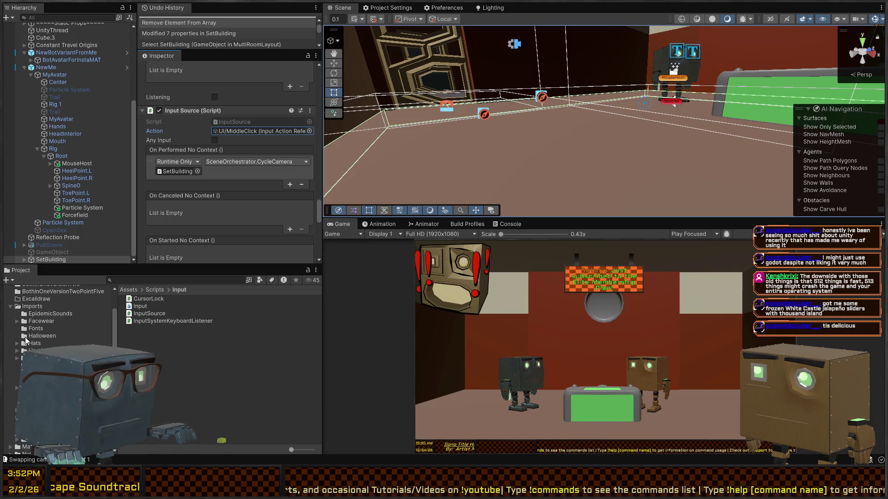
{"action": "left_click", "coordinate": [24, 340]}
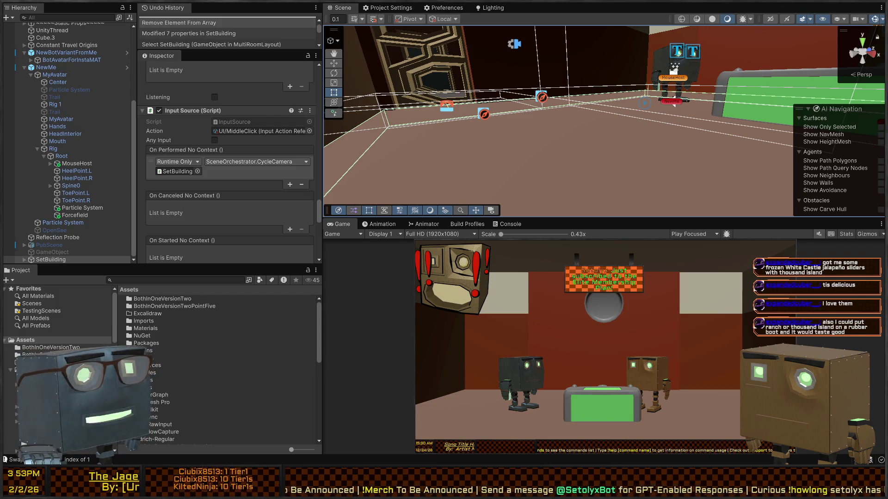
{"action": "mouse_move", "coordinate": [519, 138]}
{"action": "left_mouse_down"}
{"action": "mouse_move", "coordinate": [683, 112]}
{"action": "mouse_move", "coordinate": [555, 138]}
{"action": "left_mouse_up"}
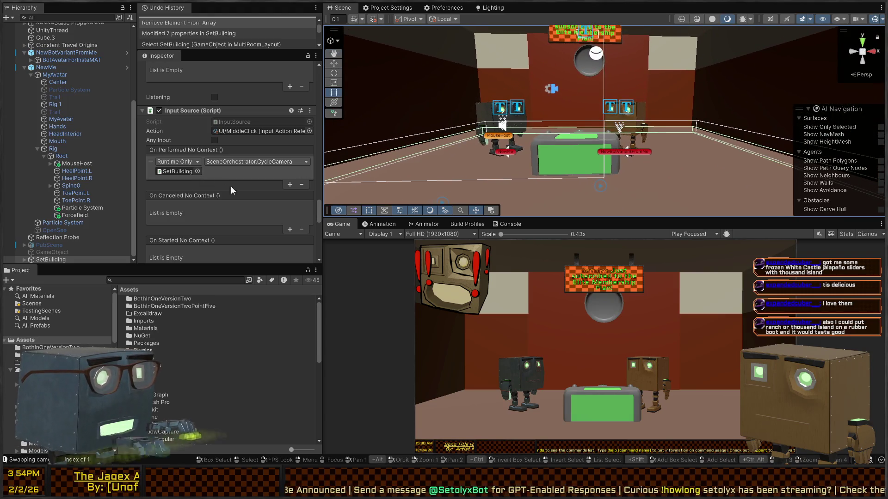
{"action": "key", "text": "ctrl+p"}
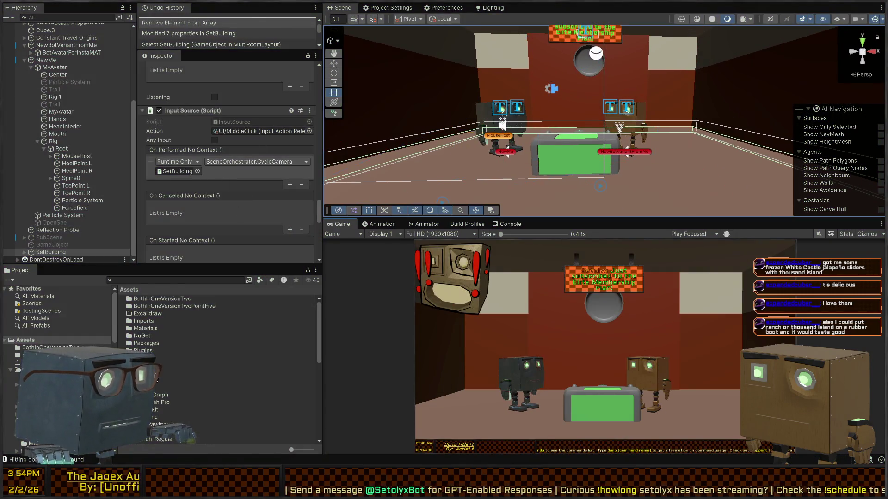
Select Cube.3, briefly test-play the scene, and turn the Scene view toward the robots
{"action": "scroll", "coordinate": [56, 319], "scroll_direction": "up", "scroll_amount": 10}
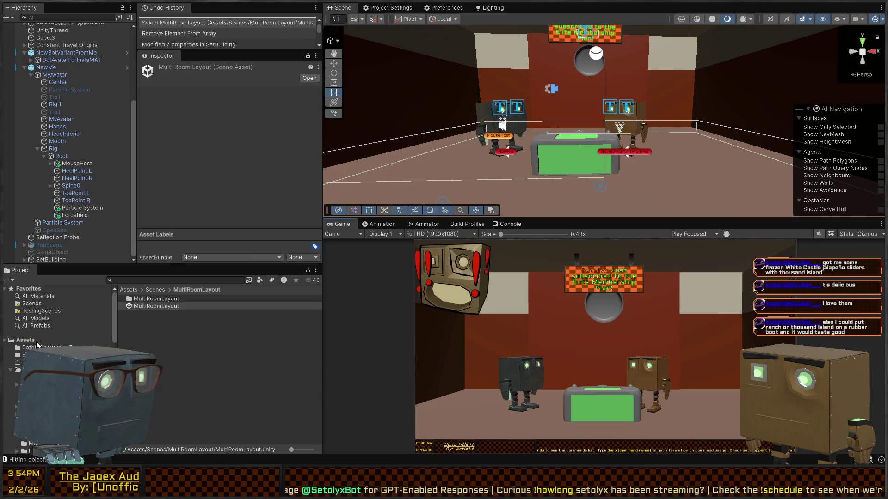
{"action": "left_click", "coordinate": [25, 340]}
{"action": "scroll", "coordinate": [208, 369], "scroll_direction": "down", "scroll_amount": 10}
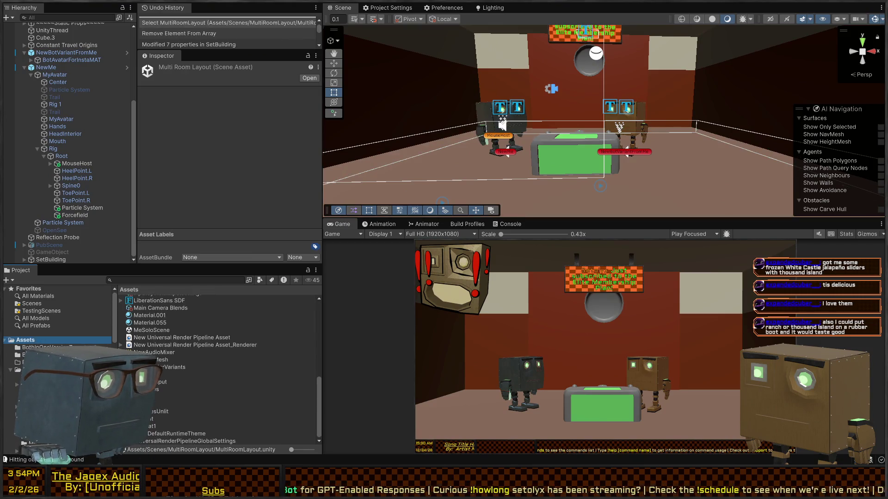
{"action": "left_click", "coordinate": [74, 40]}
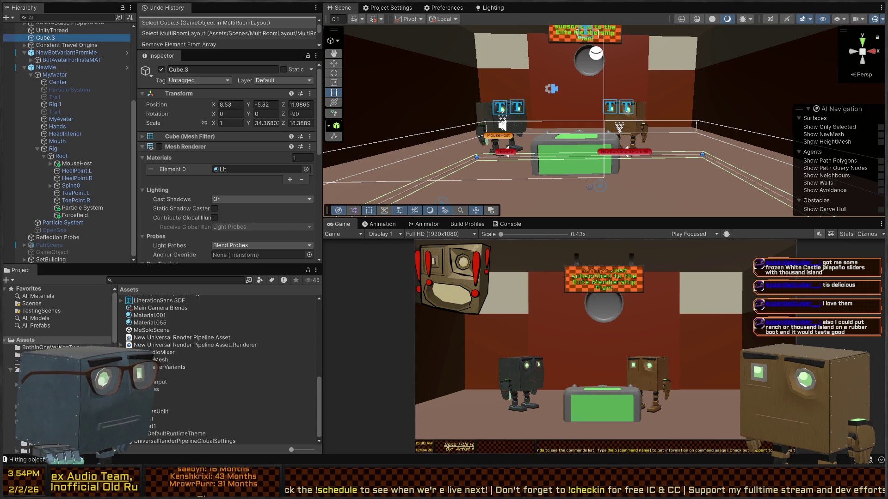
{"action": "left_click", "coordinate": [21, 342]}
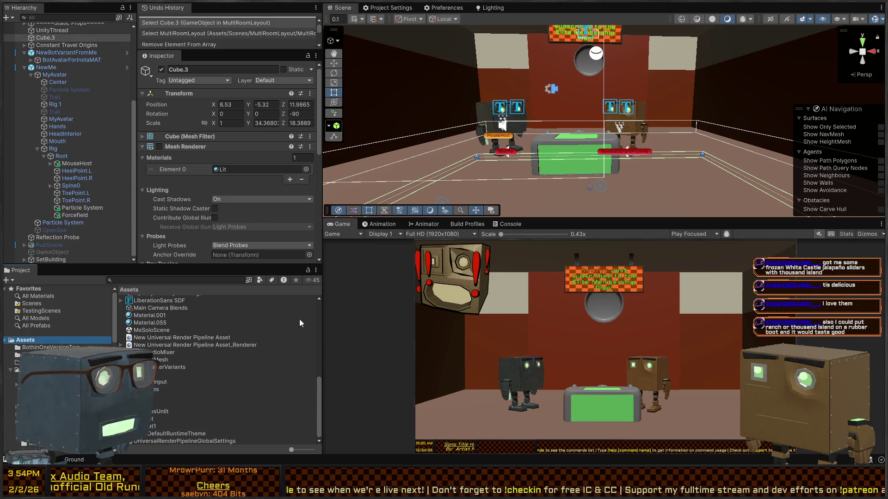
{"action": "key", "text": "ctrl+p"}
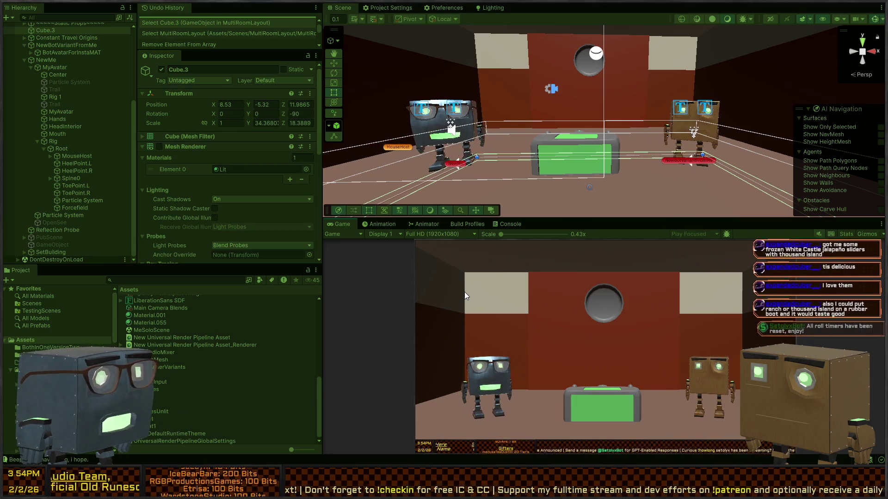
{"action": "key", "text": "ctrl+p"}
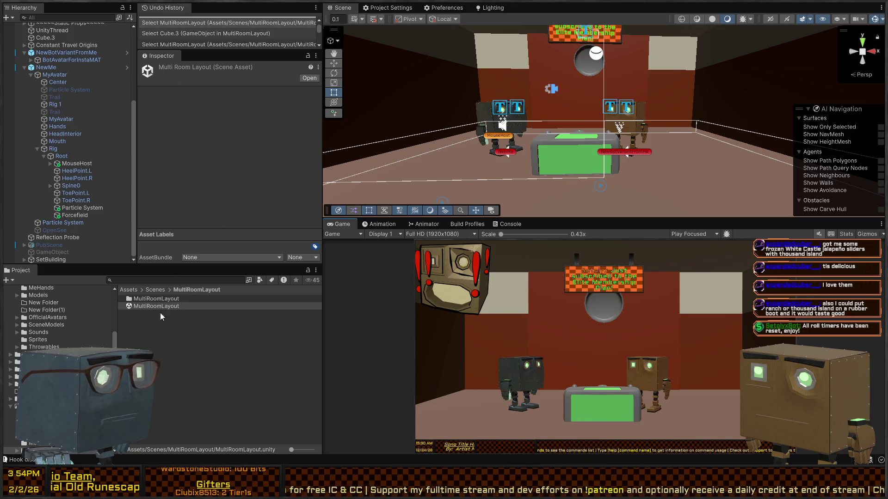
{"action": "scroll", "coordinate": [60, 319], "scroll_direction": "down", "scroll_amount": 5}
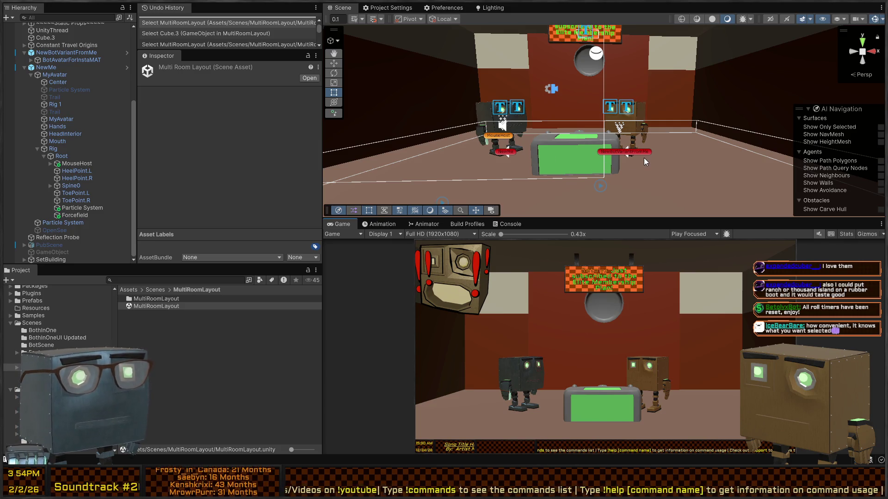
{"action": "mouse_move", "coordinate": [622, 151]}
{"action": "left_mouse_down"}
{"action": "mouse_move", "coordinate": [623, 160]}
{"action": "mouse_move", "coordinate": [457, 129]}
{"action": "left_mouse_up"}
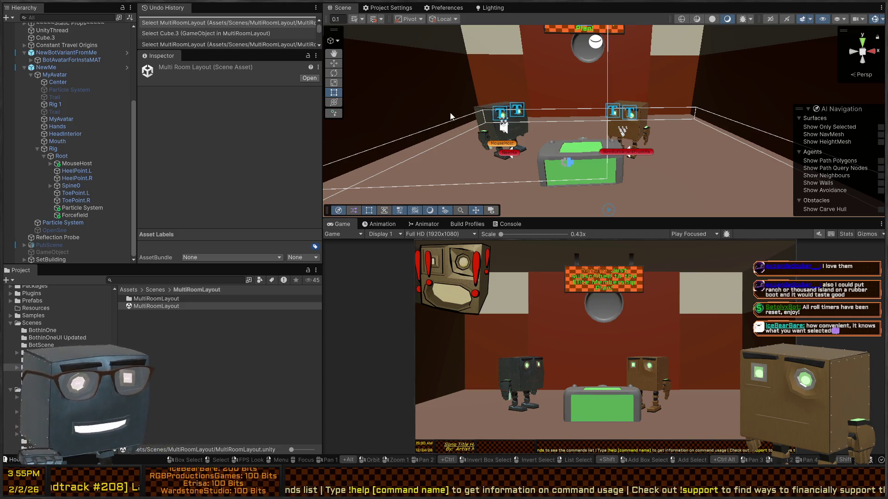
Select SetBuilding in the Hierarchy and scroll through its components
{"action": "left_click", "coordinate": [44, 261]}
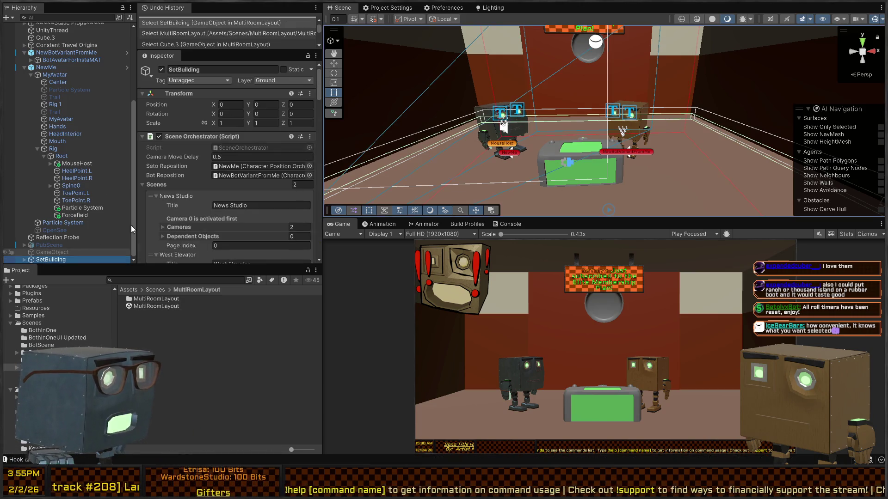
{"action": "scroll", "coordinate": [193, 182], "scroll_direction": "down", "scroll_amount": 10}
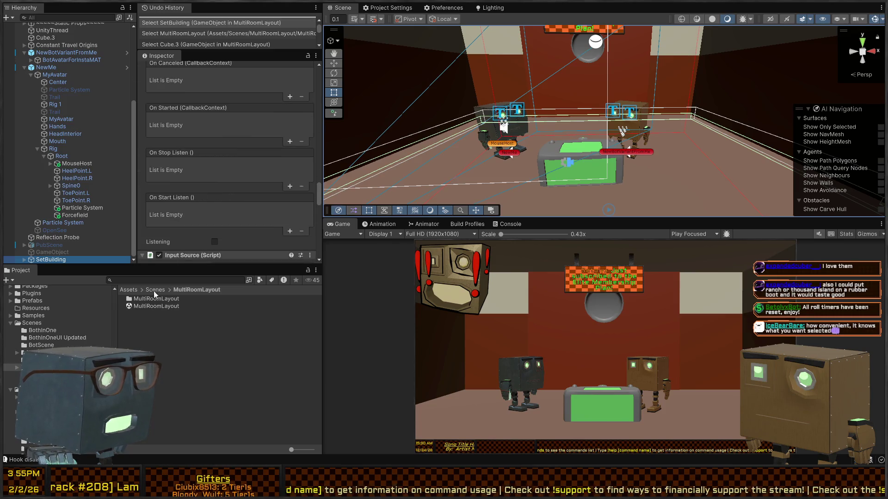
{"action": "scroll", "coordinate": [210, 153], "scroll_direction": "down", "scroll_amount": 5}
{"action": "scroll", "coordinate": [34, 342], "scroll_direction": "up", "scroll_amount": 10}
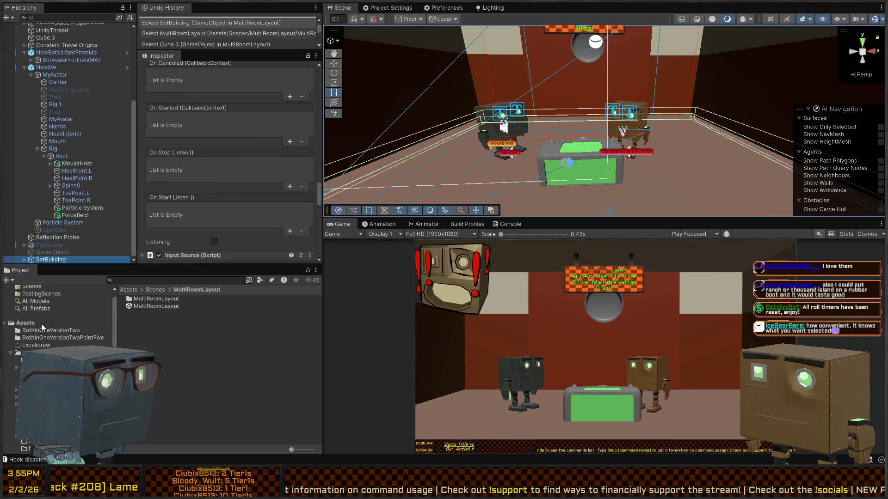
Open the OverlayInput input actions asset from the Assets folder
{"action": "left_click", "coordinate": [26, 323]}
{"action": "scroll", "coordinate": [167, 326], "scroll_direction": "down", "scroll_amount": 10}
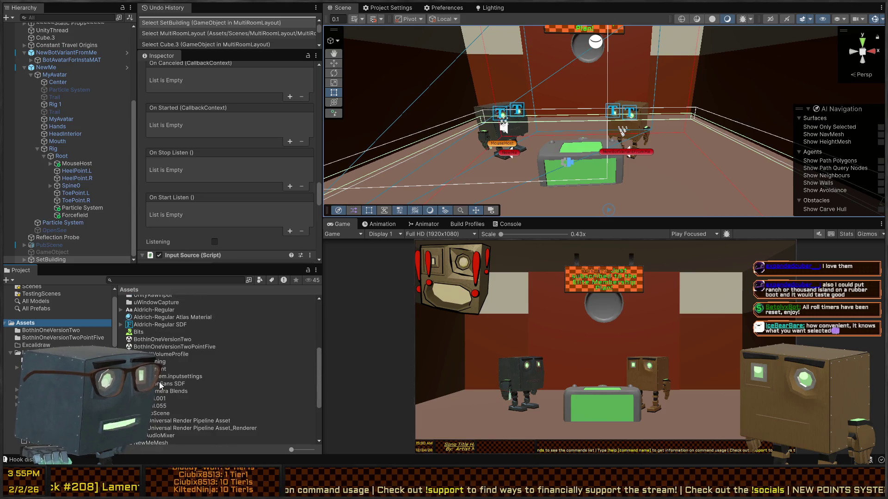
{"action": "scroll", "coordinate": [162, 384], "scroll_direction": "down", "scroll_amount": 3}
{"action": "scroll", "coordinate": [172, 402], "scroll_direction": "down", "scroll_amount": 2}
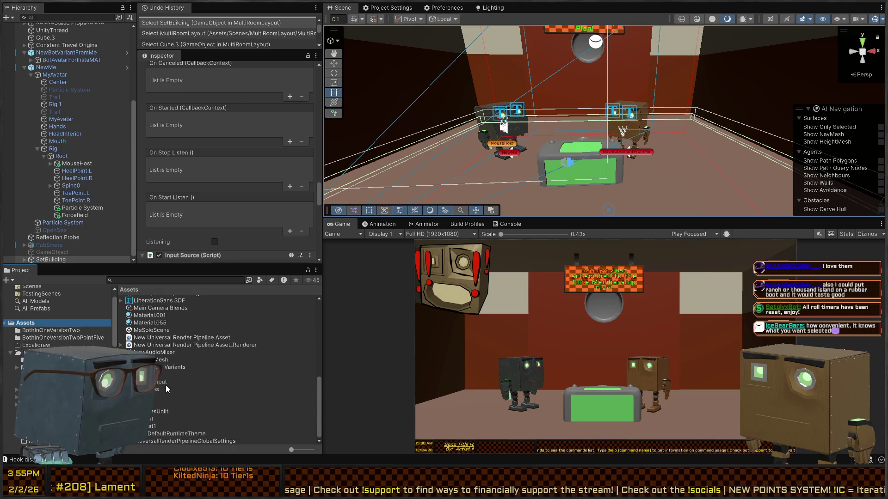
{"action": "left_click", "coordinate": [162, 382]}
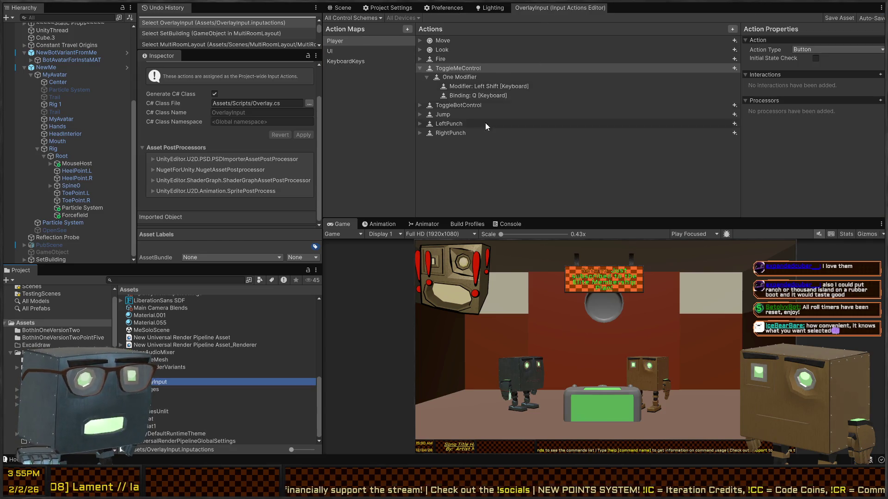
In the UI action map, inspect the MiddleClick action and its mouse binding
{"action": "left_click", "coordinate": [351, 52]}
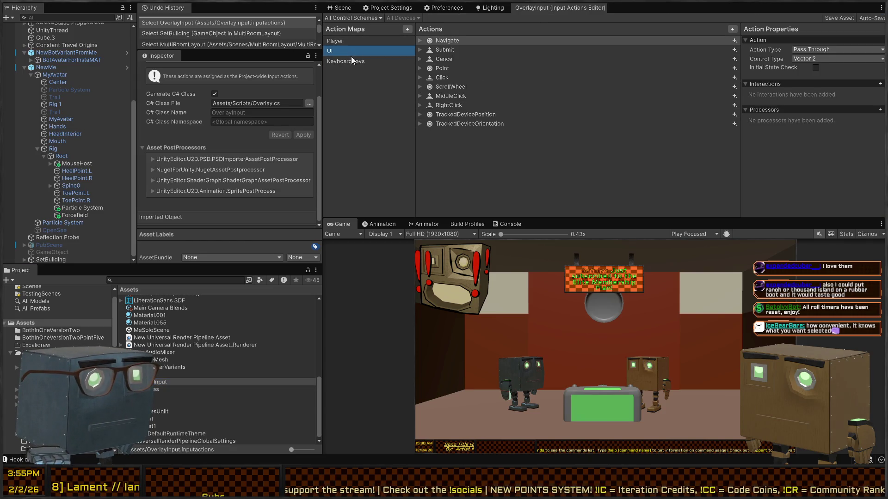
{"action": "left_click", "coordinate": [451, 96]}
{"action": "key", "text": "Right"}
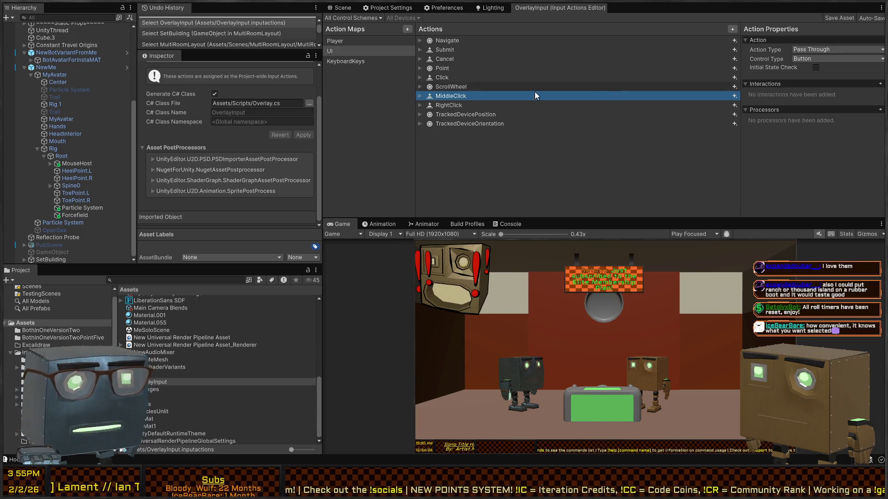
{"action": "left_click", "coordinate": [506, 105]}
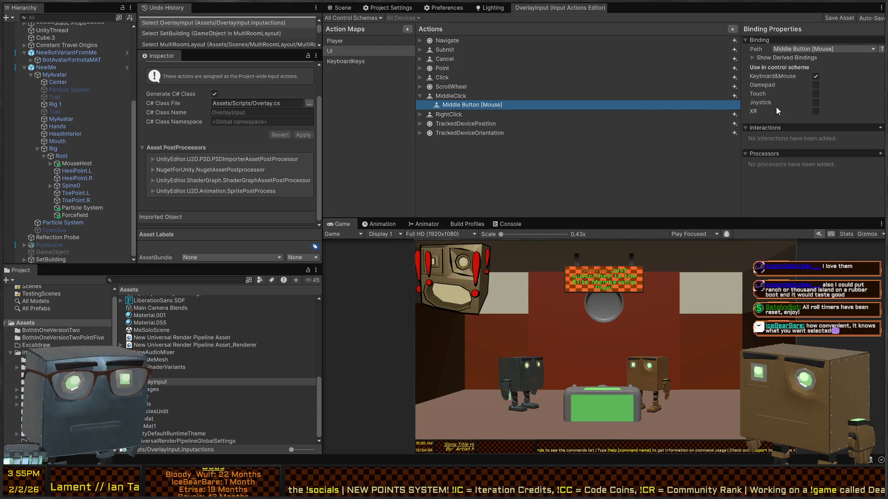
{"action": "left_click", "coordinate": [792, 57]}
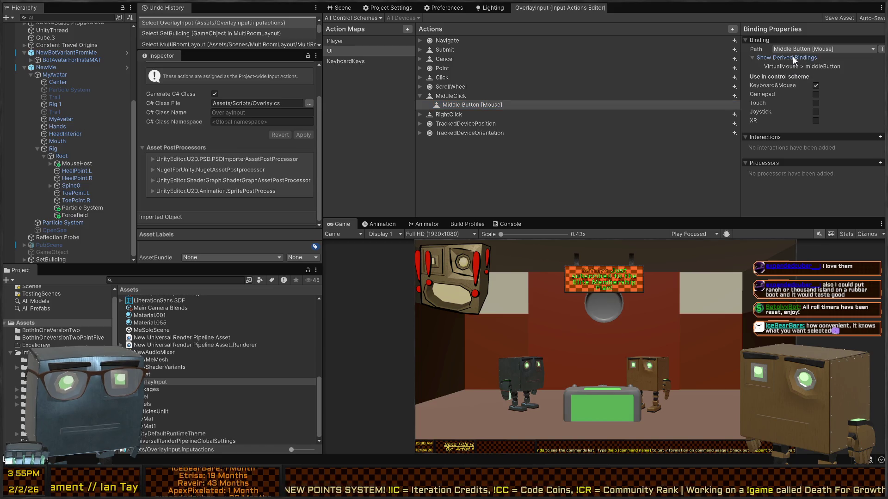
{"action": "left_click", "coordinate": [772, 57]}
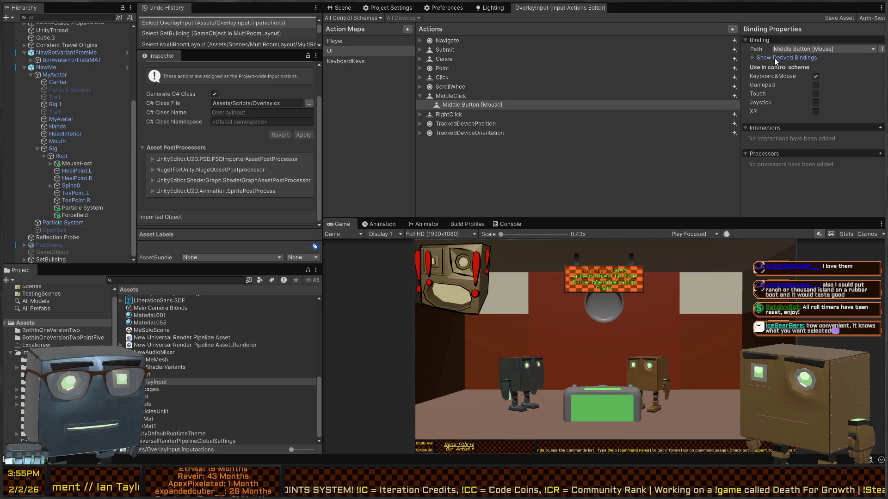
{"action": "left_click", "coordinate": [452, 96]}
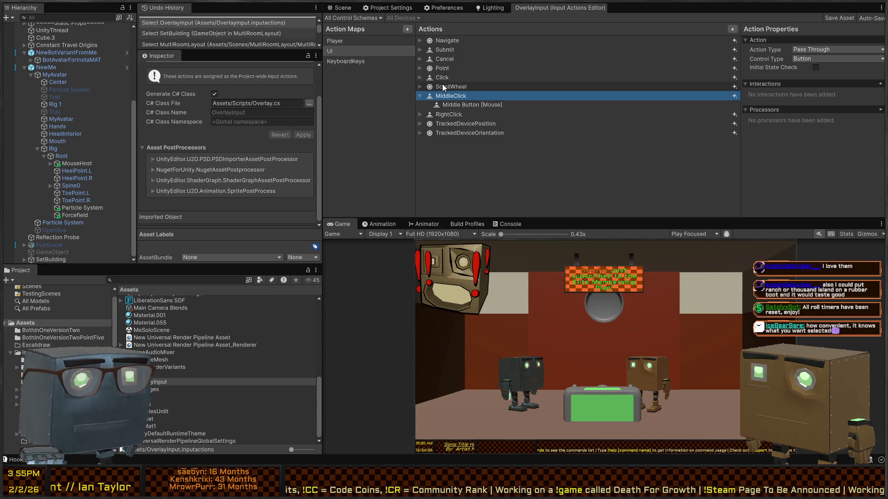
Check Click's left-mouse binding, recheck the MiddleClick binding path, then close the editor
{"action": "left_click", "coordinate": [419, 77]}
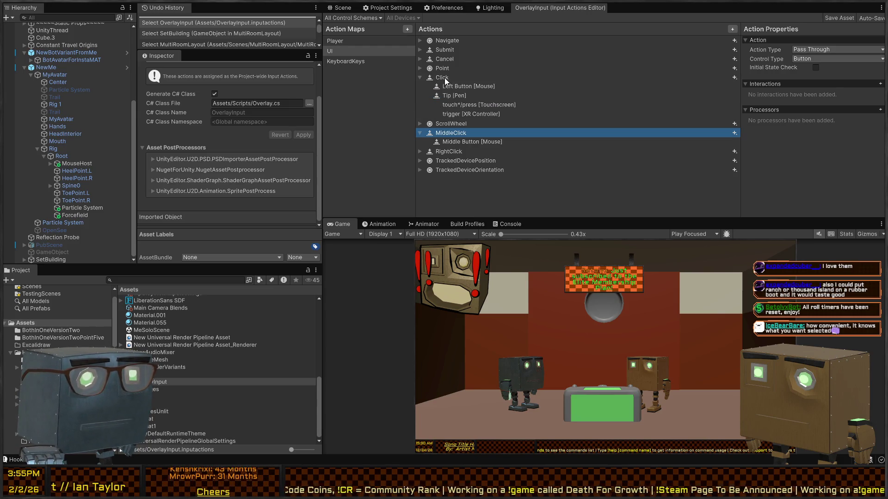
{"action": "left_click", "coordinate": [468, 86]}
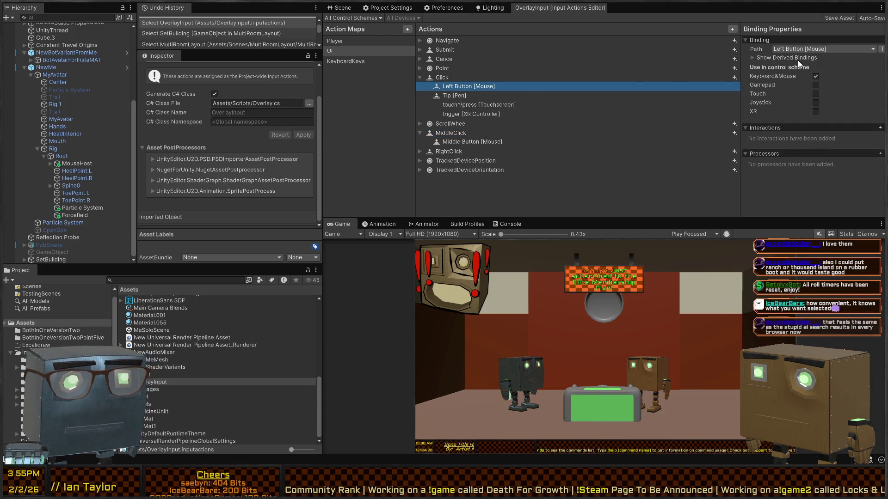
{"action": "left_click", "coordinate": [457, 79]}
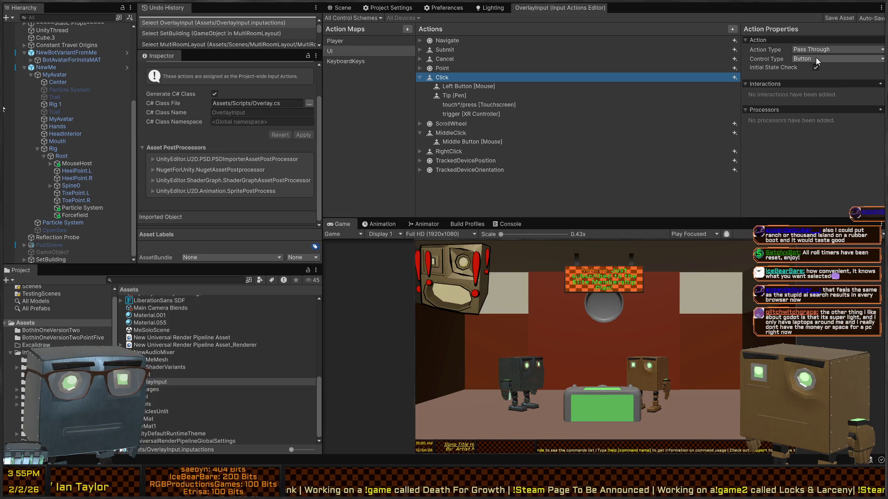
{"action": "left_click", "coordinate": [463, 142]}
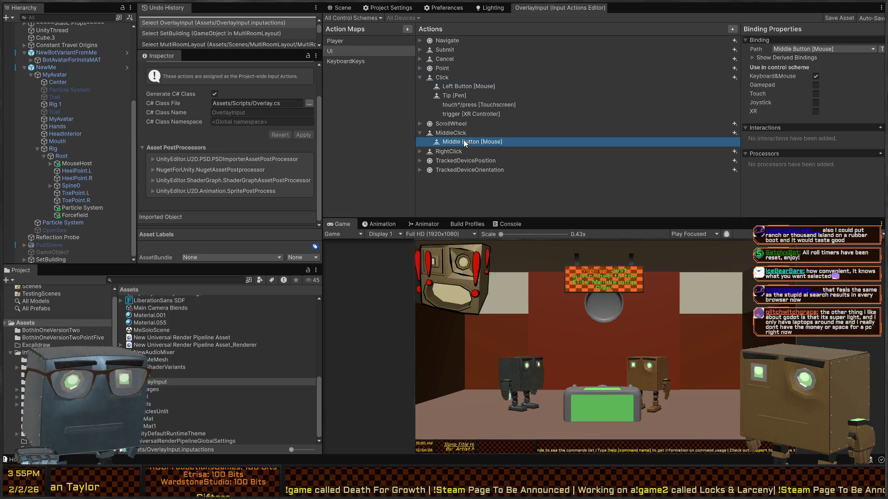
{"action": "left_click", "coordinate": [826, 46]}
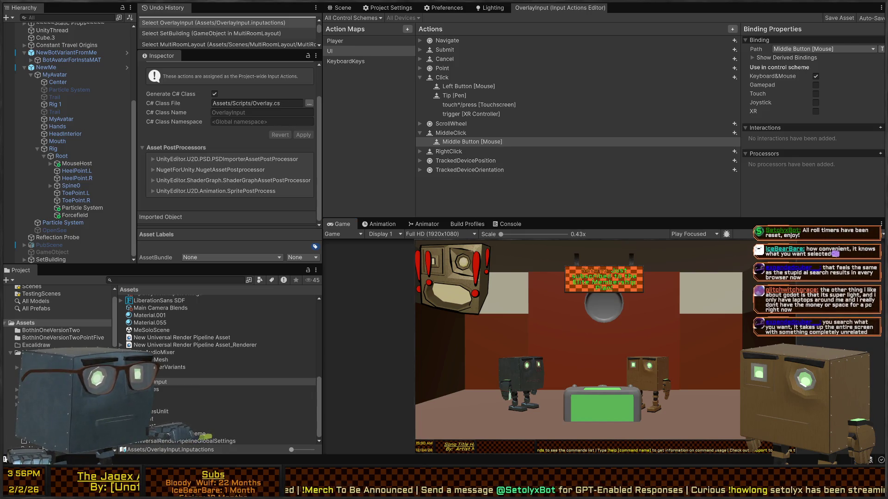
{"action": "middle_click", "coordinate": [566, 10]}
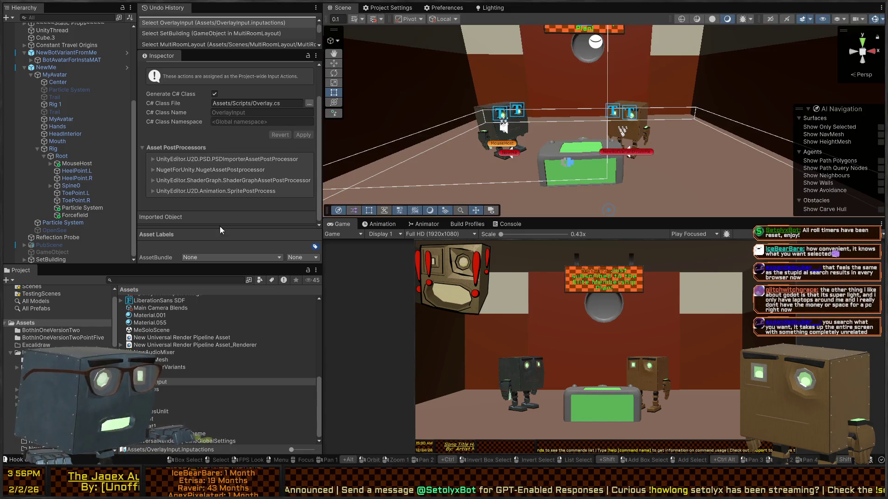
Review SetBuilding's Input Sources: Click, RightPunch and MiddleClick mapped to SwitchToScene and CycleCamera
{"action": "left_click", "coordinate": [57, 253]}
{"action": "left_click", "coordinate": [52, 259]}
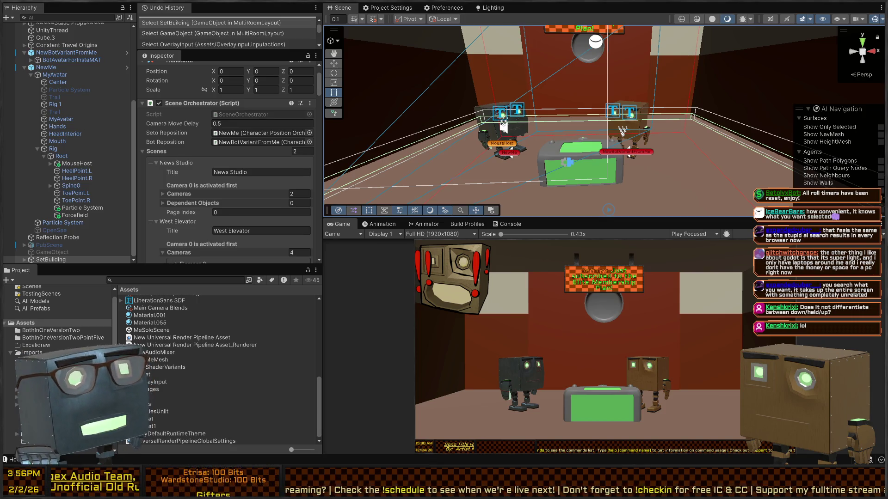
{"action": "left_click_drag", "start_coordinate": [643, 88], "coordinate": [644, 86]}
{"action": "scroll", "coordinate": [204, 165], "scroll_direction": "down", "scroll_amount": 10}
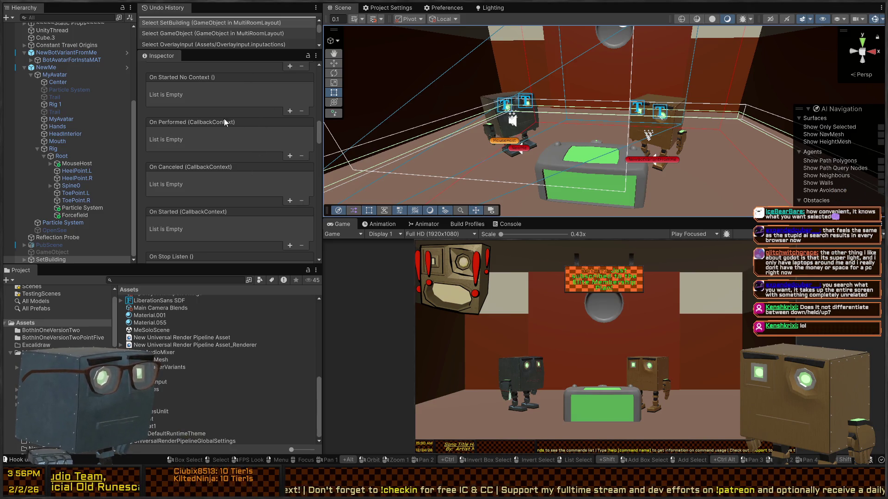
{"action": "scroll", "coordinate": [214, 149], "scroll_direction": "up", "scroll_amount": 6}
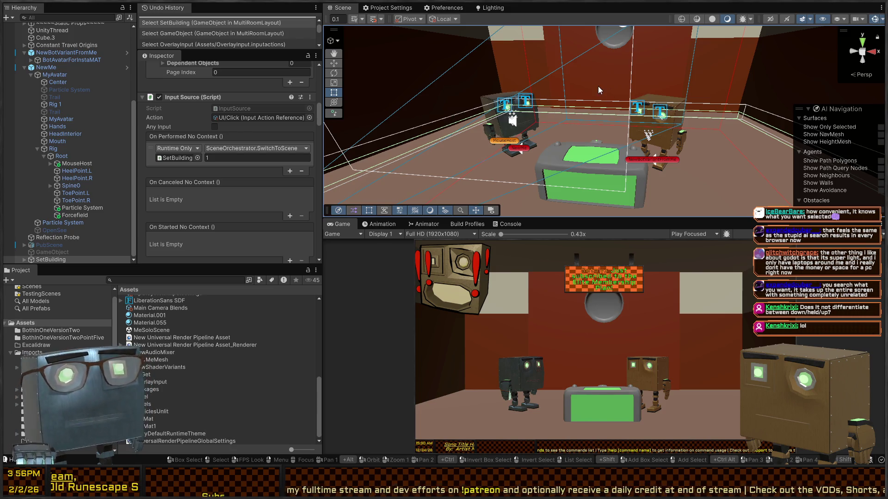
{"action": "mouse_move", "coordinate": [699, 97]}
{"action": "left_mouse_down"}
{"action": "mouse_move", "coordinate": [602, 108]}
{"action": "mouse_move", "coordinate": [496, 87]}
{"action": "left_mouse_up"}
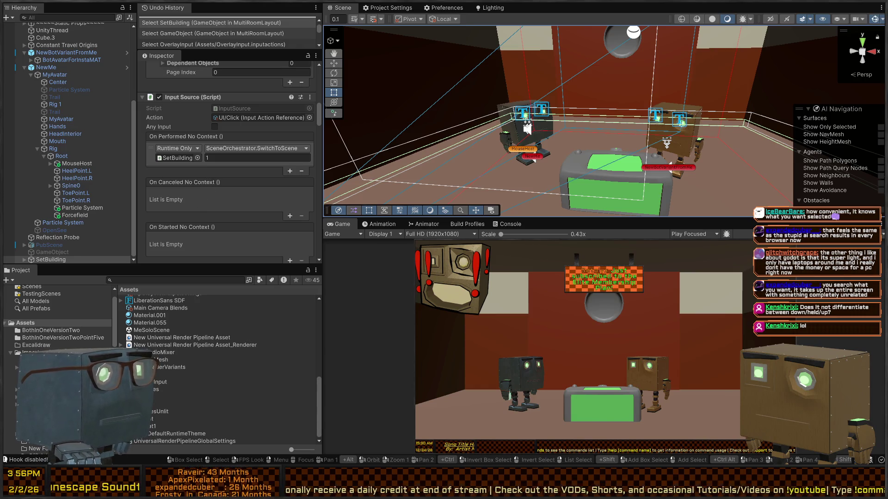
{"action": "scroll", "coordinate": [198, 167], "scroll_direction": "down", "scroll_amount": 8}
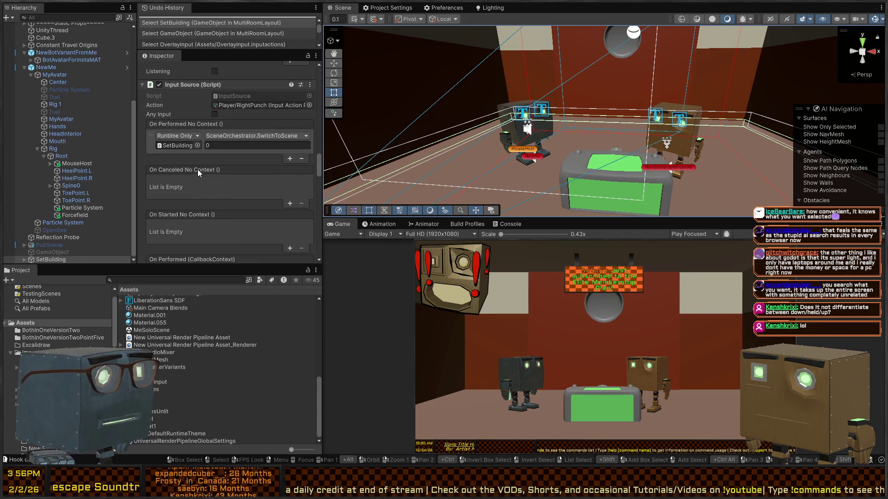
{"action": "scroll", "coordinate": [205, 173], "scroll_direction": "up", "scroll_amount": 5}
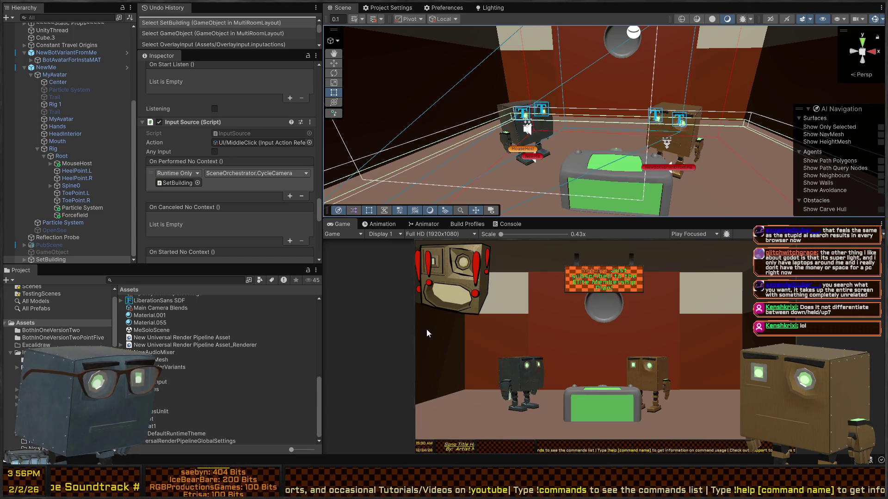
Set the CycleCamera Input Source action to UI/Submit and enter Play mode to test it
{"action": "key", "text": "Return"}
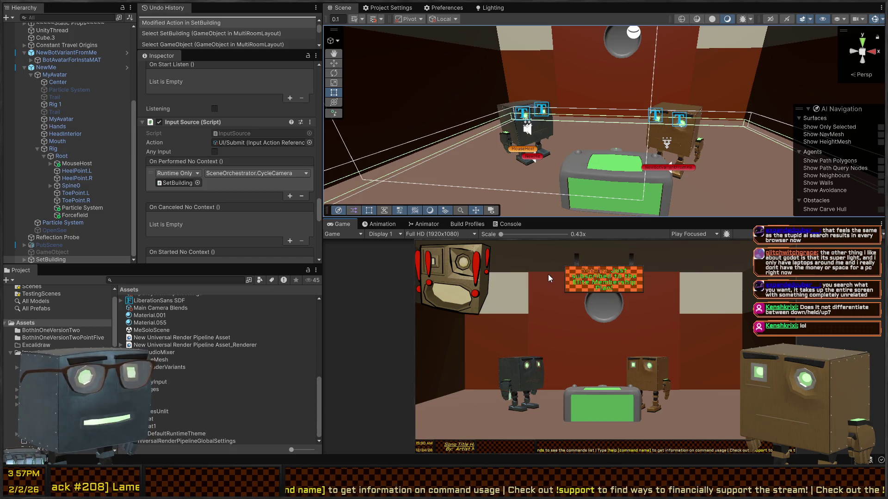
{"action": "right_click", "coordinate": [564, 81]}
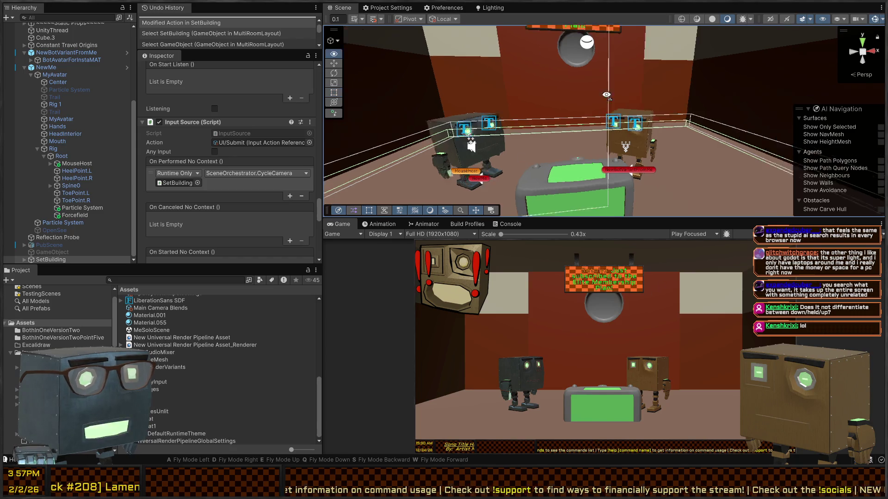
{"action": "key", "text": "w"}
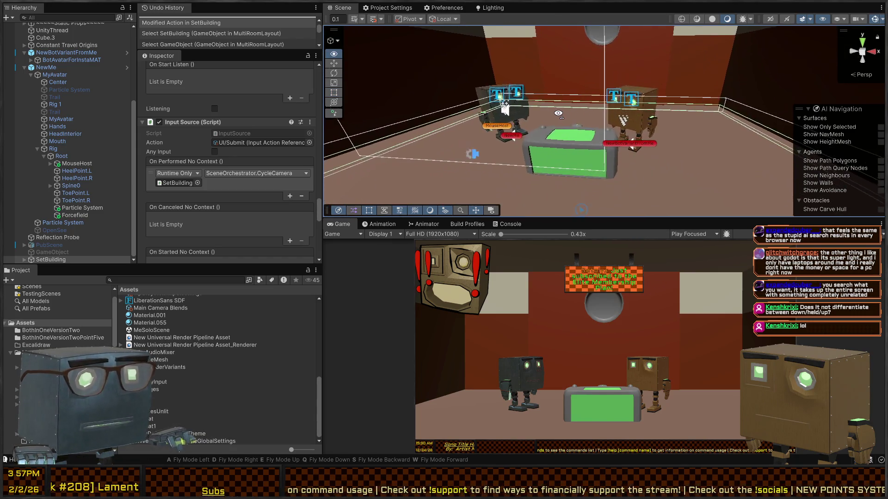
{"action": "key", "text": "ctrl+p"}
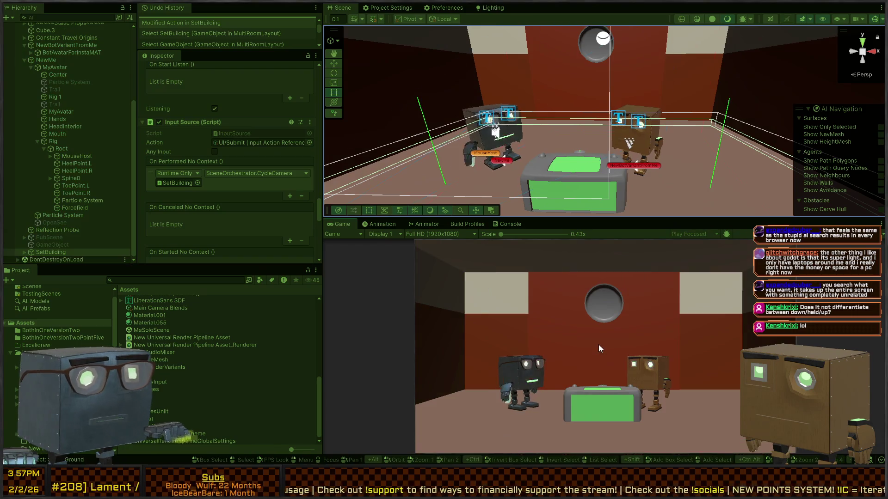